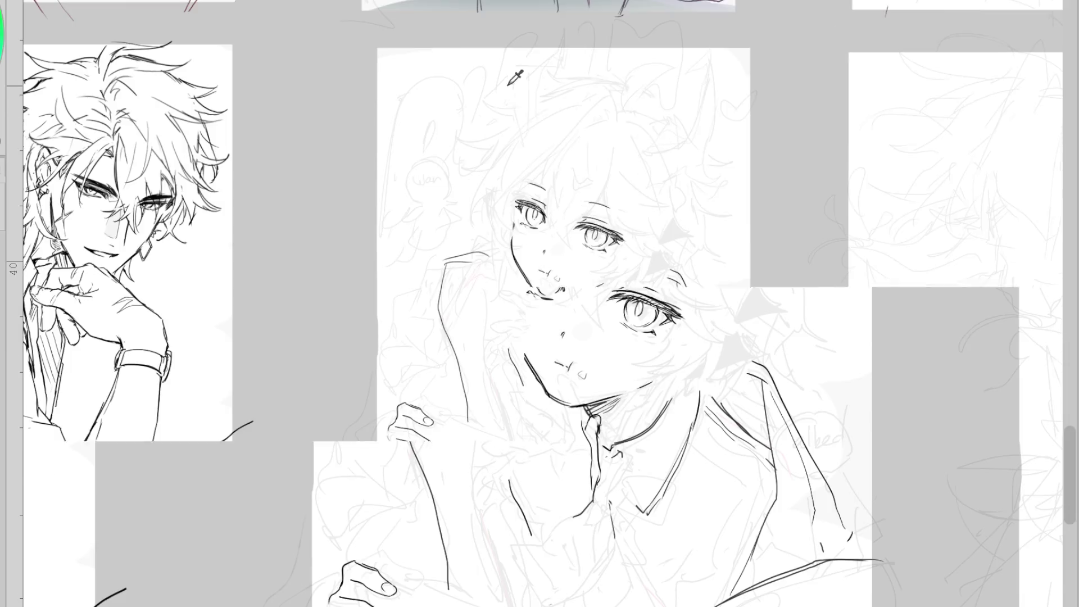
Add a lash at the right eye's corner, then ink the mouth stroke and collar lines
scroll(541, 219, "up", 4)
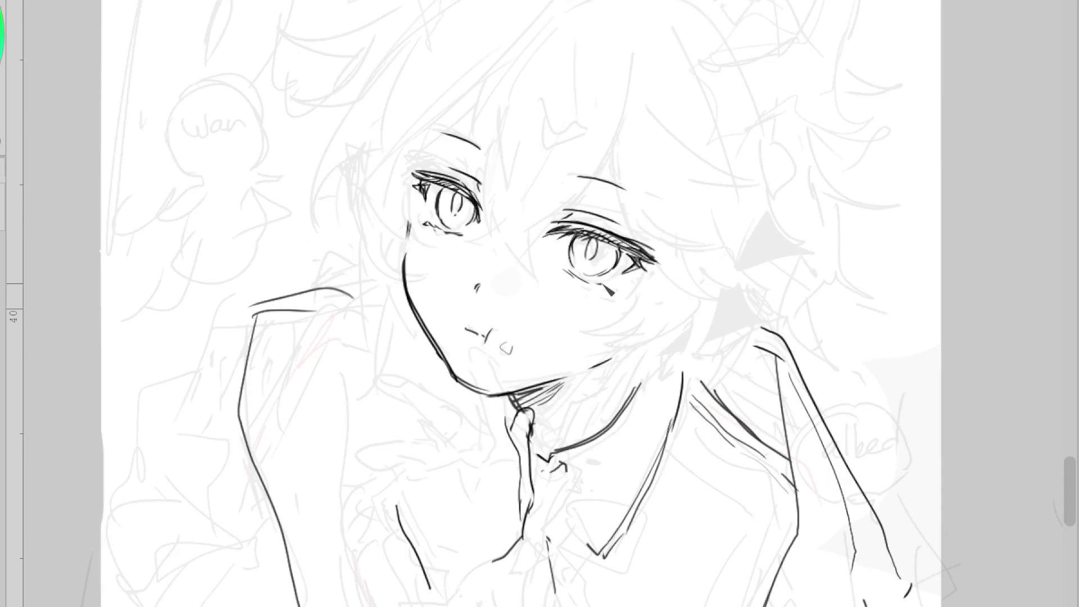
left_click_drag(638, 268, 644, 276)
scroll(623, 257, "down", 2)
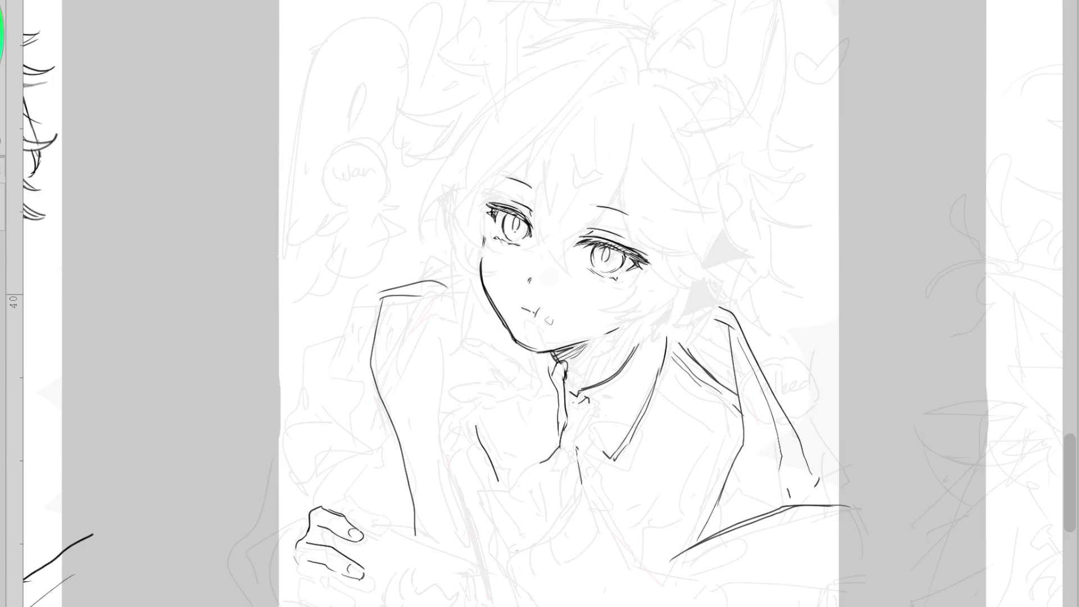
left_click_drag(444, 296, 471, 290)
left_click_drag(423, 317, 462, 292)
left_click_drag(538, 319, 548, 326)
left_click_drag(661, 390, 728, 444)
Ink the left shoulder, sleeve and collar, then shift the nose stroke and retrace the chin
left_click_drag(430, 296, 392, 372)
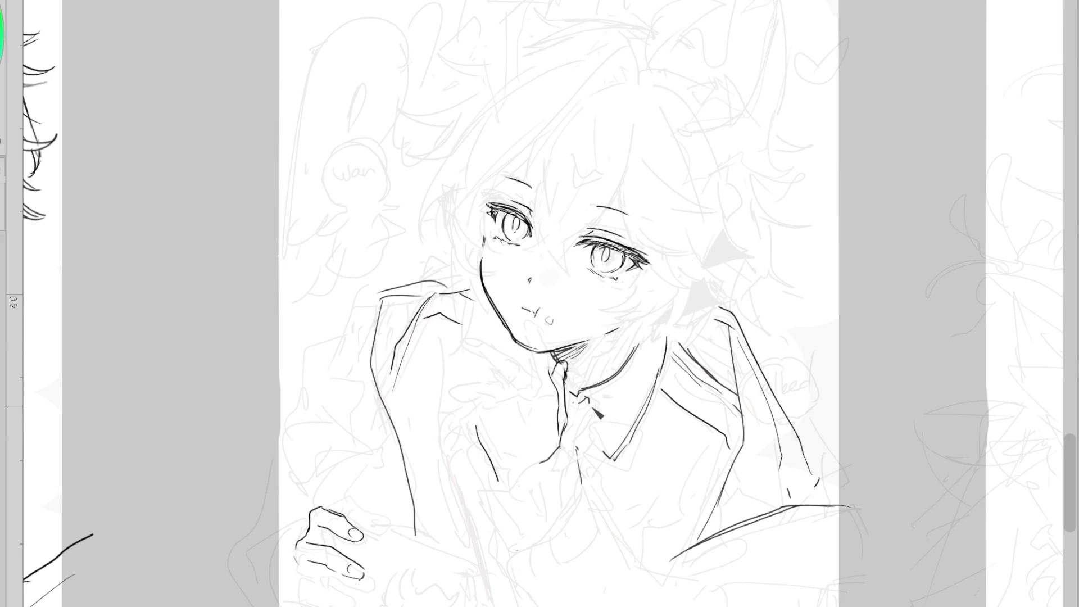
mouse_move(582, 396)
left_mouse_down()
mouse_move(611, 458)
mouse_move(540, 462)
mouse_move(509, 550)
left_mouse_up()
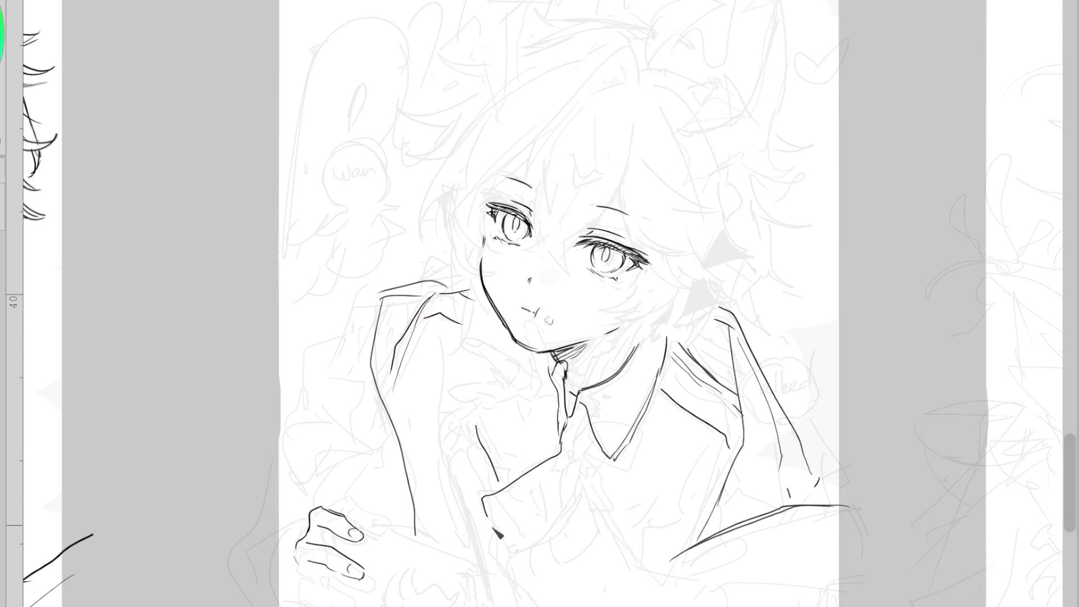
left_click_drag(569, 438, 593, 499)
key("ctrl+z")
key("ctrl+z")
left_click_drag(536, 290, 571, 274)
left_click_drag(523, 338, 552, 360)
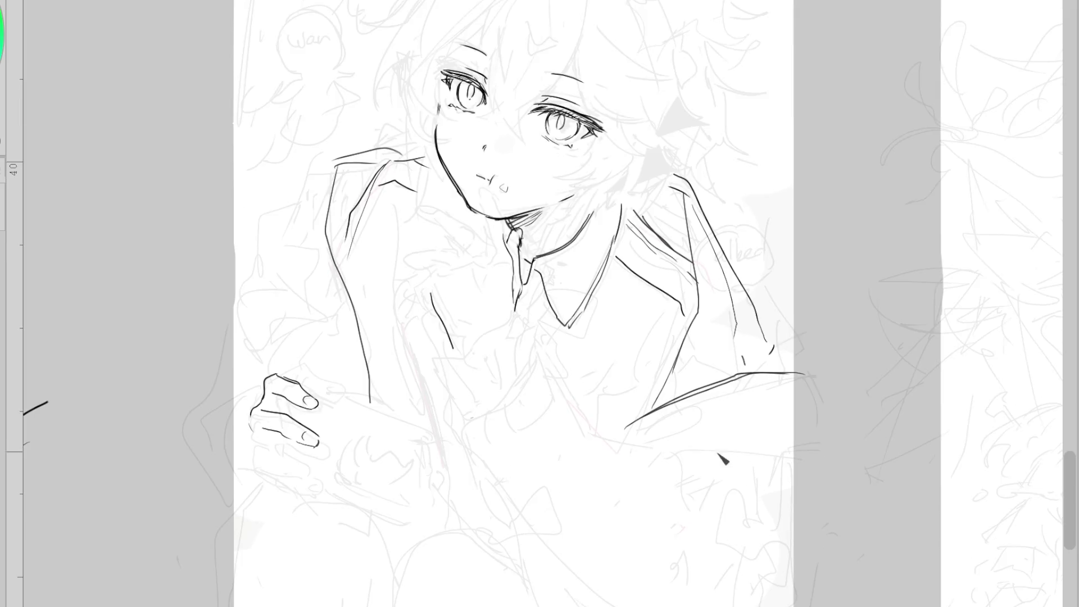
Ink the lower sleeve and arm contours, removing the misplaced vertical stroke
left_click_drag(672, 452, 733, 449)
left_click_drag(612, 438, 699, 516)
left_click_drag(673, 468, 723, 525)
mouse_move(782, 464)
left_mouse_down()
mouse_move(790, 563)
mouse_move(807, 578)
mouse_move(778, 606)
left_mouse_up()
key("ctrl+z")
Redraw the elbow curve and add a torso line below the collar
key("ctrl+z")
left_click_drag(459, 500, 564, 606)
key("ctrl+z")
key("ctrl+z")
left_click_drag(532, 360, 451, 435)
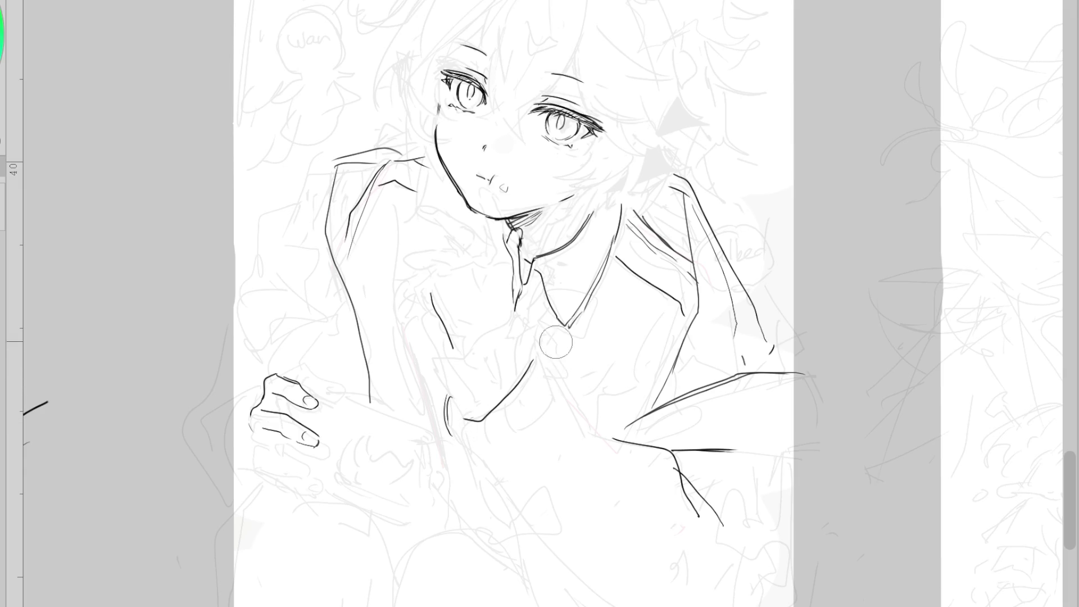
left_click_drag(537, 330, 570, 396)
Extend the resting hand's left outline downward to form the base of the palm
left_click_drag(258, 417, 250, 462)
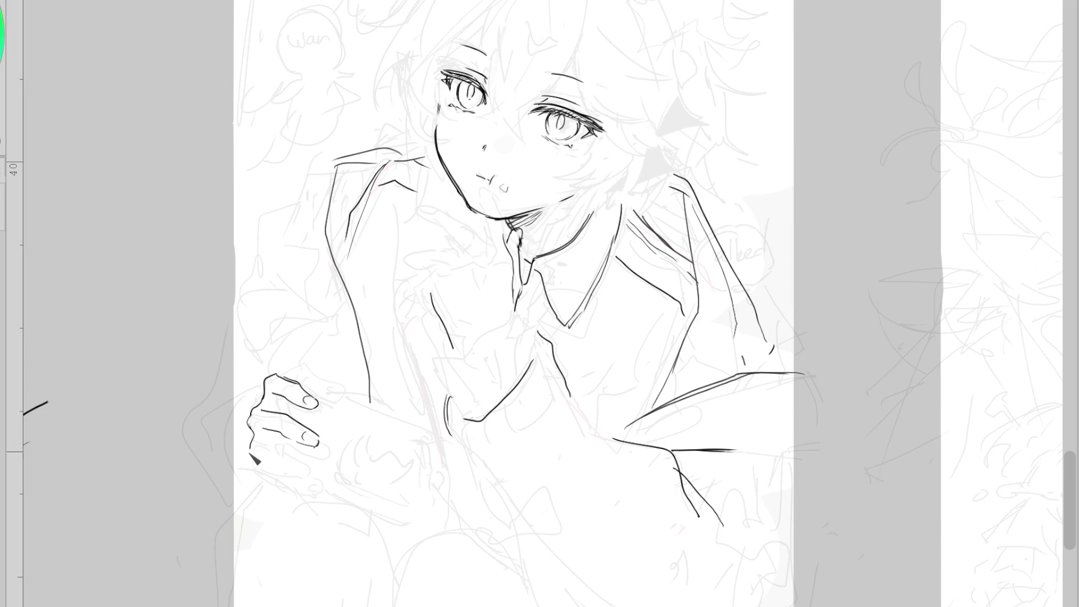
Ink the resting hand's upper finger contour and trim the fingertip
mouse_move(284, 377)
left_mouse_down()
mouse_move(338, 387)
mouse_move(336, 397)
mouse_move(322, 374)
mouse_move(328, 389)
mouse_move(314, 406)
left_mouse_up()
key("e")
key("p")
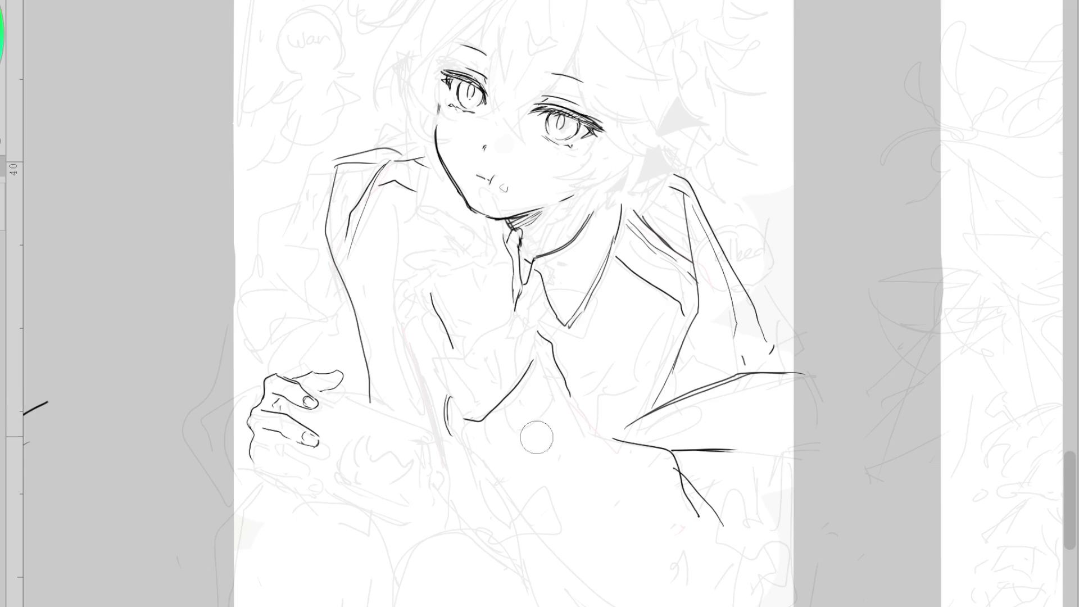
Ink the left shoulder and folded sleeve, the long right-sleeve line and shoulder extension
mouse_move(343, 159)
left_mouse_down()
mouse_move(290, 232)
mouse_move(339, 332)
left_mouse_up()
mouse_move(294, 263)
left_mouse_down()
mouse_move(256, 306)
mouse_move(339, 372)
left_mouse_up()
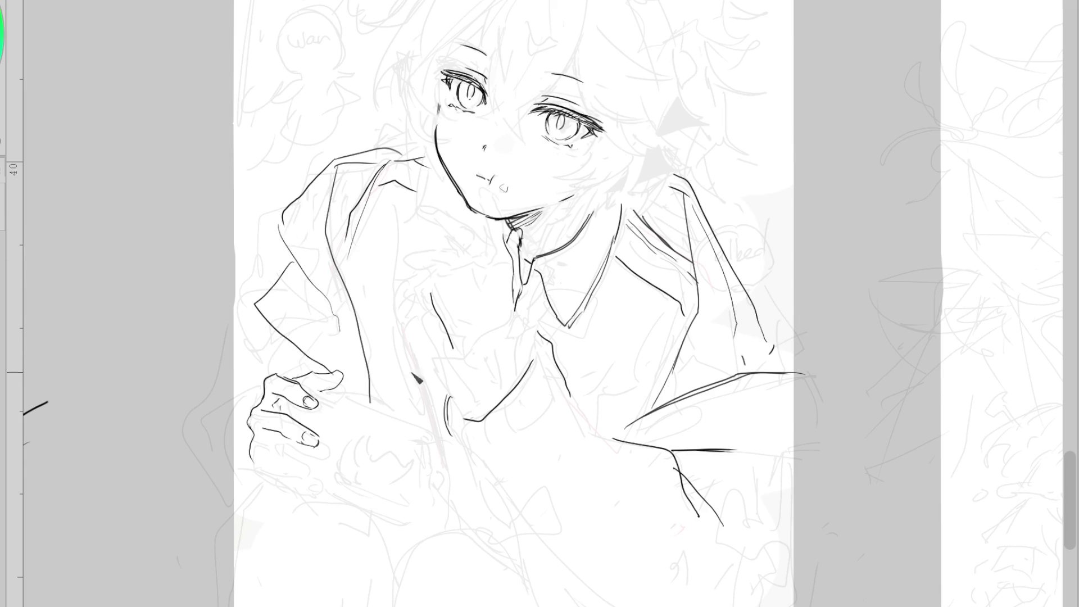
left_click_drag(736, 357, 700, 394)
key("ctrl+z")
left_click_drag(695, 284, 620, 428)
left_click_drag(369, 151, 427, 148)
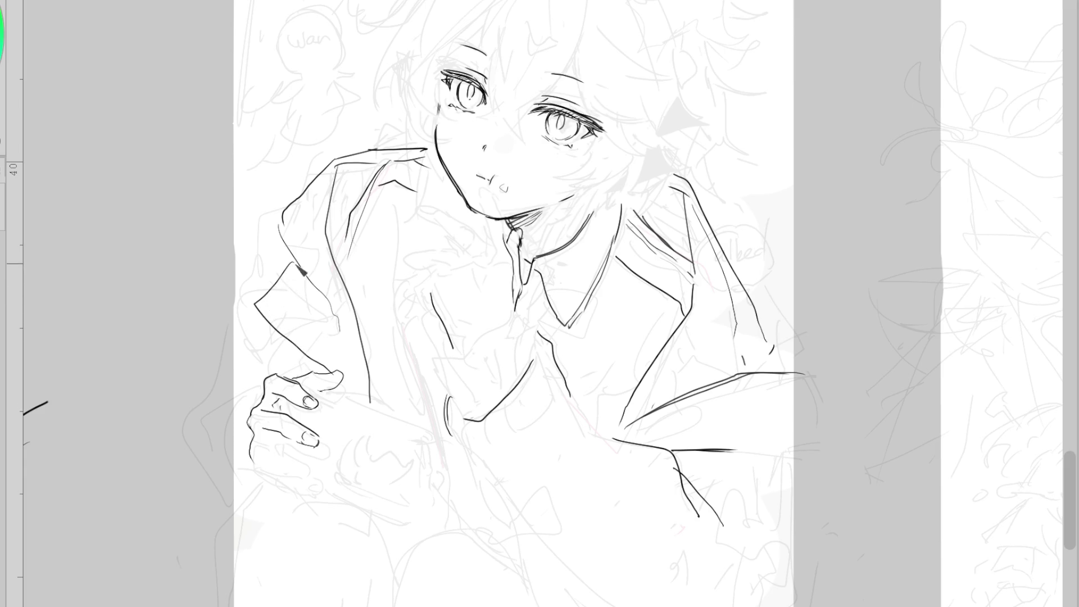
Ink the left sleeve's outer edge, hatch strokes and inner fold, then flip the view horizontally
left_click_drag(283, 231, 223, 343)
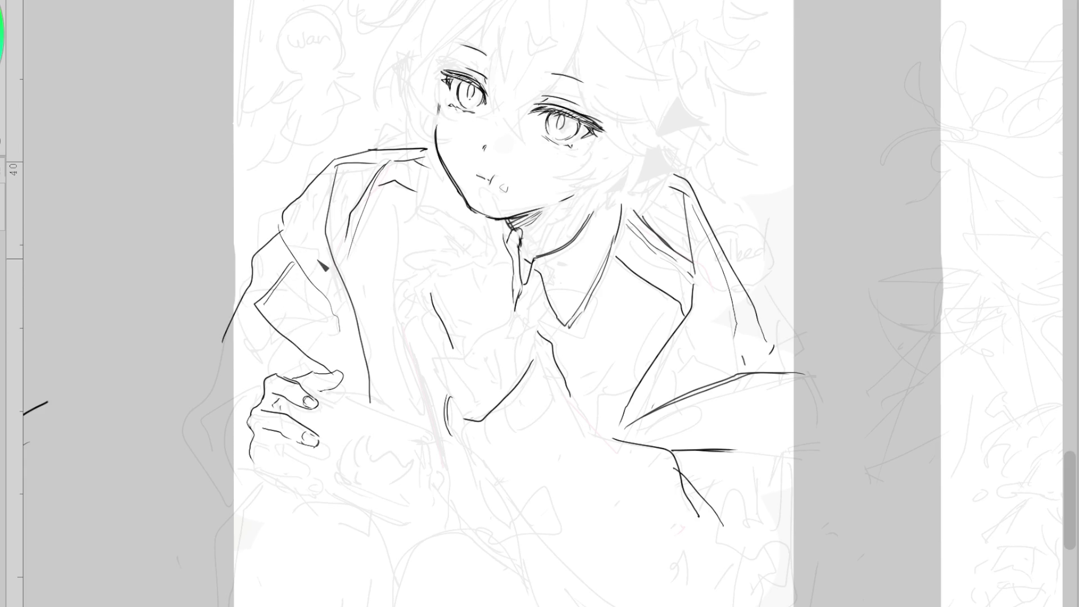
mouse_move(265, 249)
left_mouse_down()
mouse_move(269, 276)
mouse_move(257, 274)
left_mouse_up()
mouse_move(370, 205)
left_mouse_down()
mouse_move(374, 290)
mouse_move(428, 459)
left_mouse_up()
key("ctrl+z")
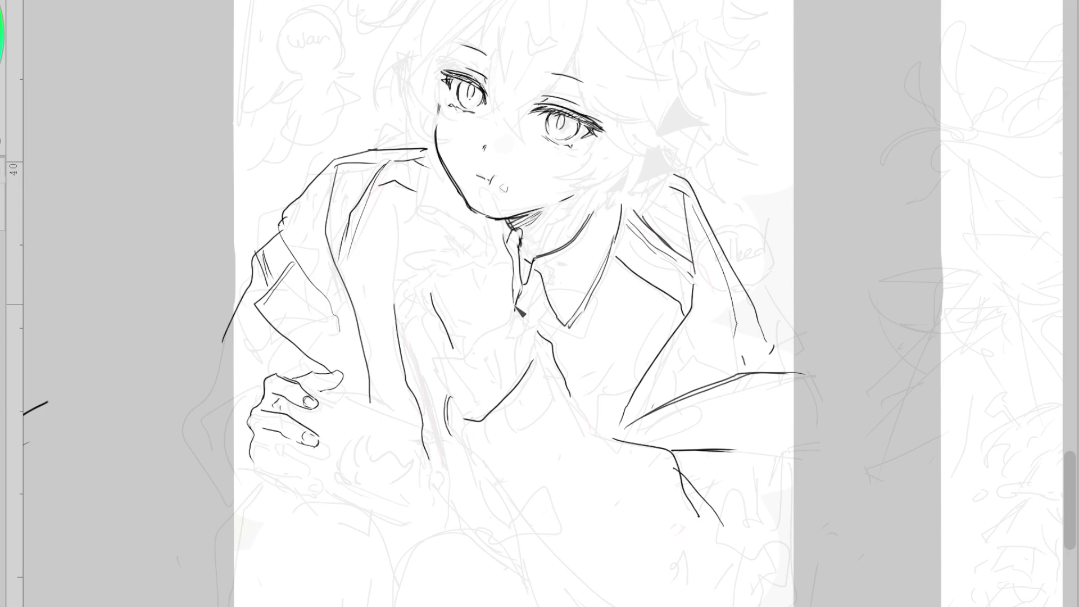
key("m")
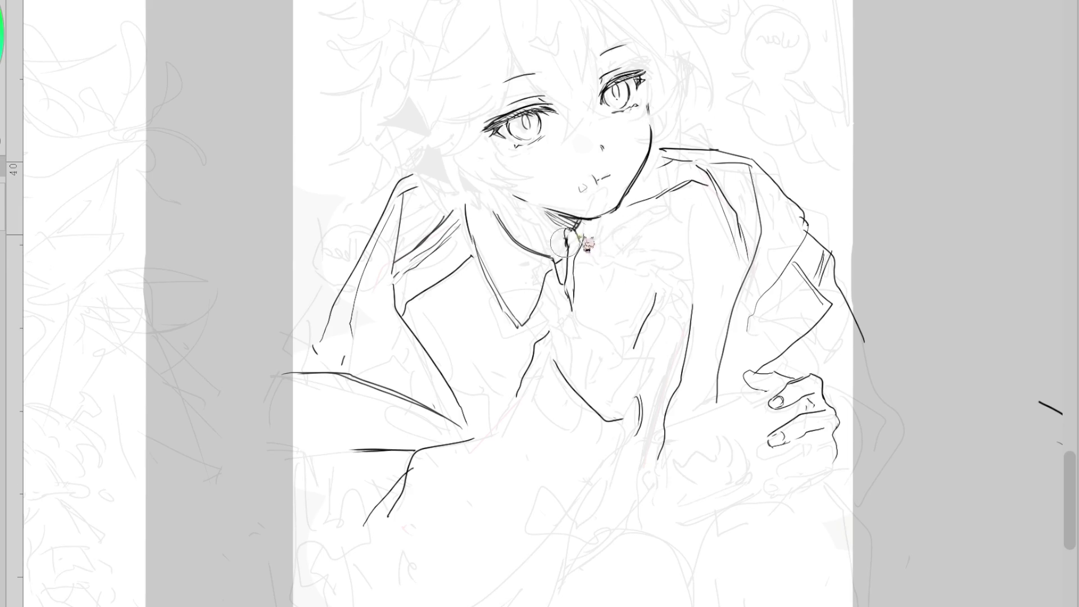
Draw the finger raised to the lips and reshape its fingertip contour
scroll(622, 133, "up", 3)
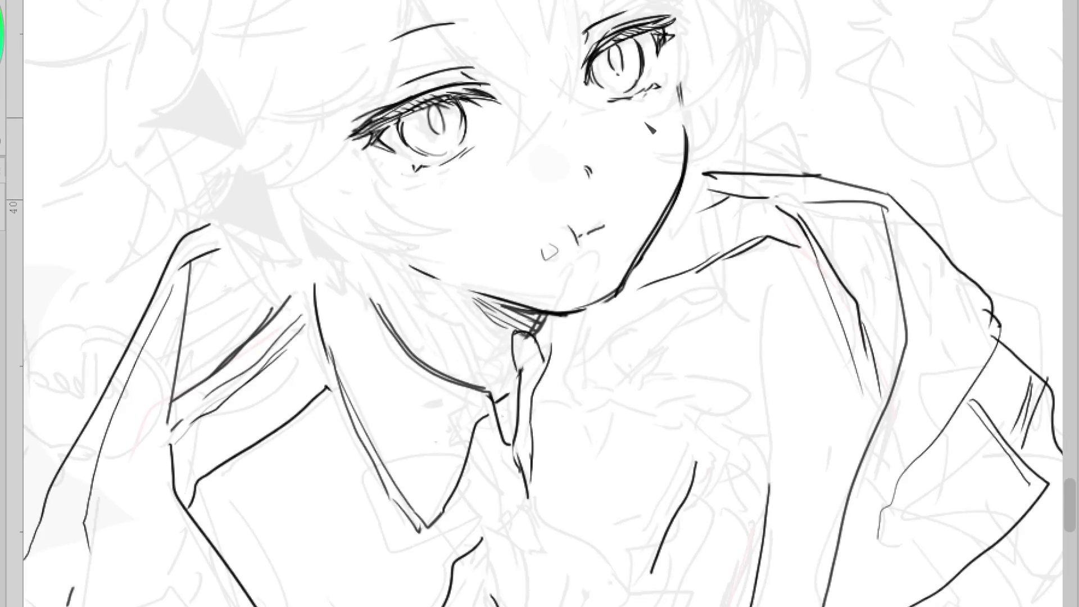
mouse_move(548, 365)
left_mouse_down()
mouse_move(570, 292)
mouse_move(618, 231)
mouse_move(579, 385)
left_mouse_up()
key("h")
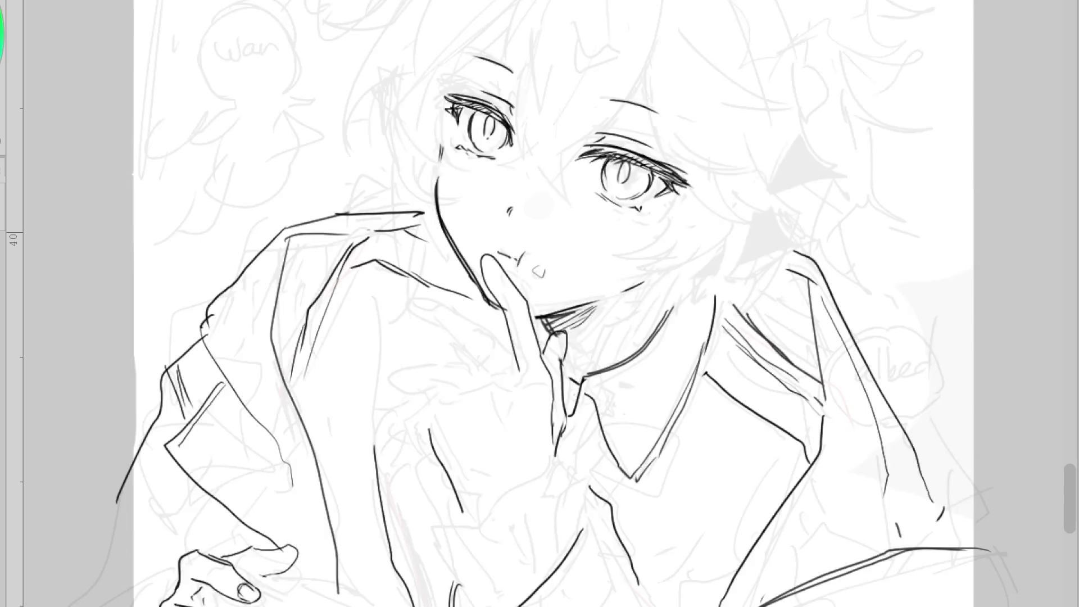
left_click_drag(499, 275, 509, 284)
key("ctrl+z")
mouse_move(490, 333)
left_mouse_down()
mouse_move(530, 376)
mouse_move(543, 359)
mouse_move(579, 393)
left_mouse_up()
key("ctrl+z")
left_click_drag(557, 335, 568, 358)
left_click_drag(497, 283, 502, 292)
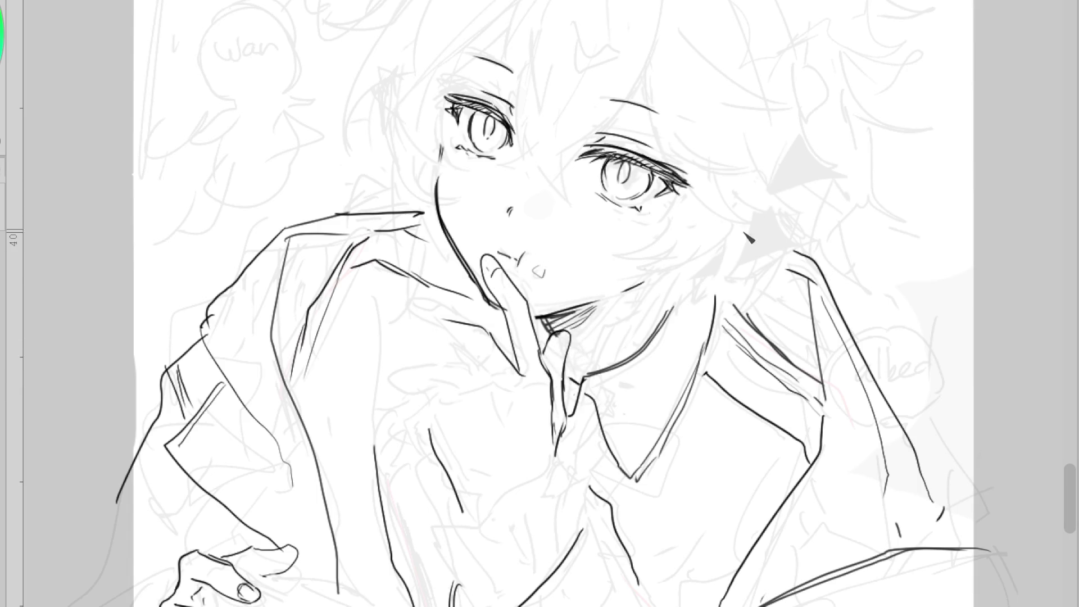
Ink curved and long diagonal fold lines across the chest, erasing the excess
left_click_drag(494, 386, 401, 382)
mouse_move(456, 409)
left_mouse_down()
mouse_move(411, 416)
mouse_move(452, 475)
left_mouse_up()
key("e")
key("p")
left_click_drag(431, 433, 477, 528)
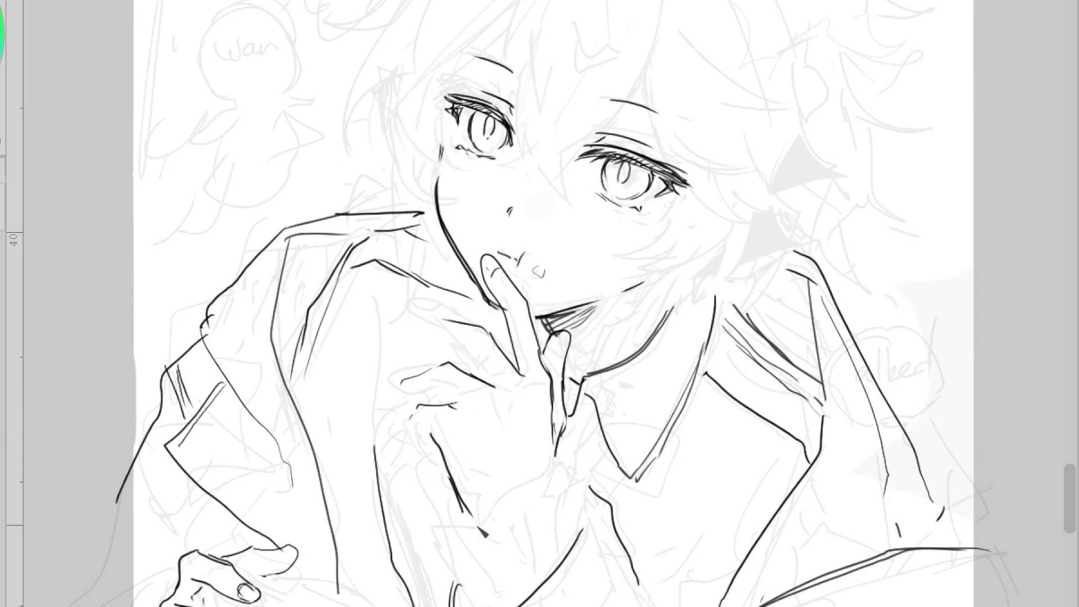
Lengthen the right eyebrow and add a lash flick at the right eye's corner
scroll(606, 185, "down", 2)
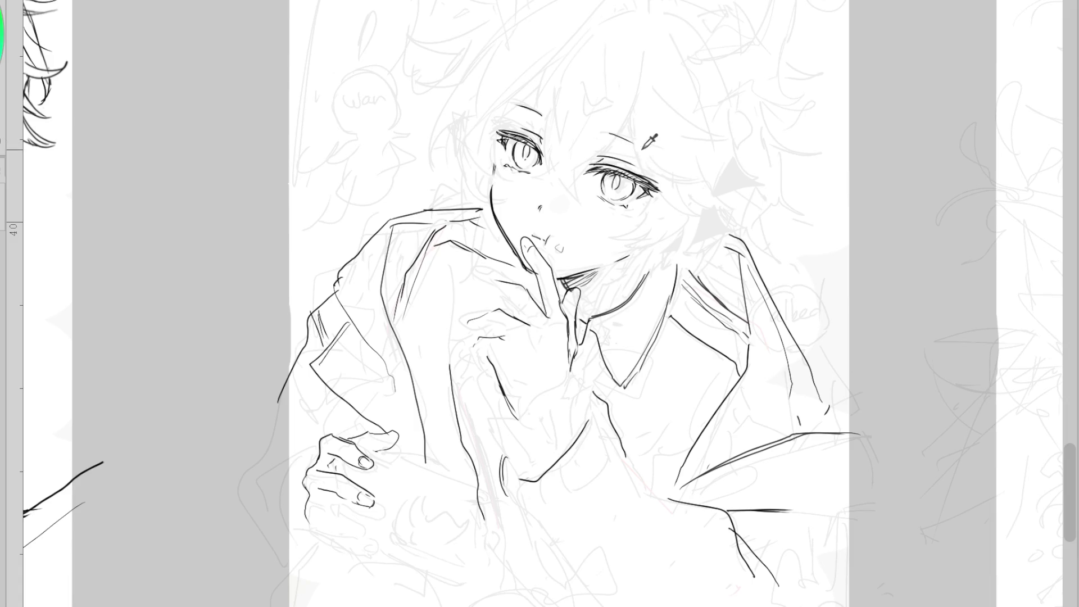
scroll(657, 152, "up", 1)
left_click_drag(579, 139, 627, 148)
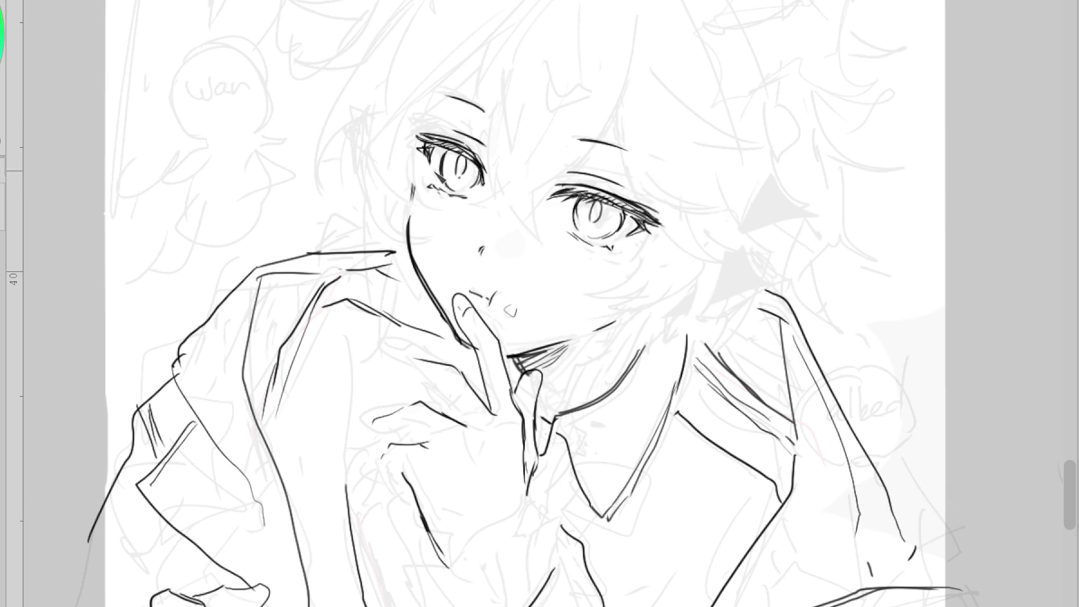
left_click_drag(659, 227, 670, 238)
Rework the lines near the hand and redraw the lower finger lines
left_click_drag(412, 482, 446, 565)
left_click_drag(522, 477, 539, 516)
left_click_drag(538, 447, 533, 456)
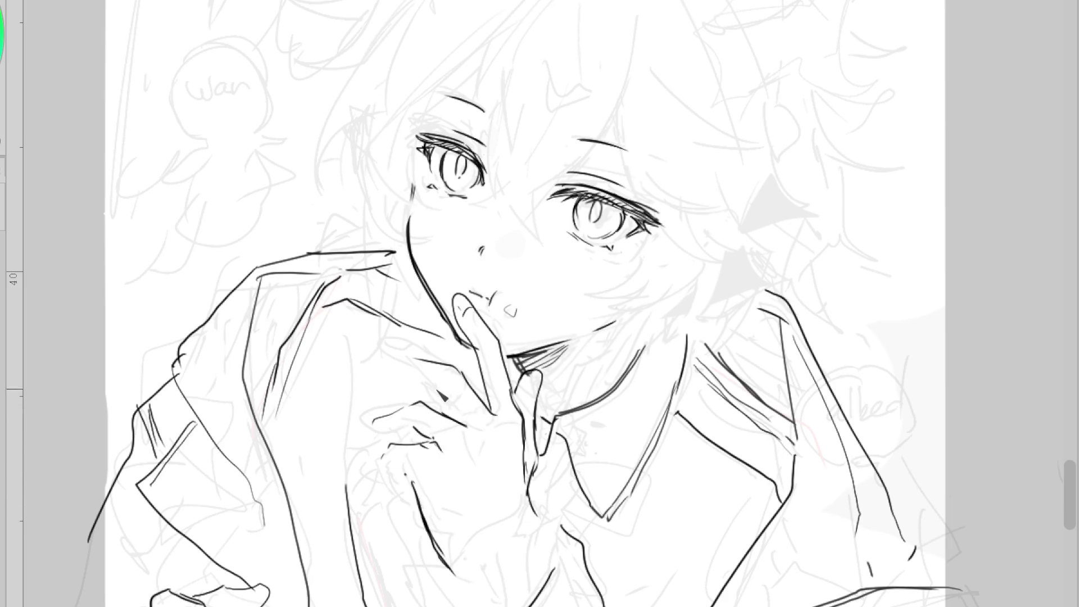
Redraw the raised hand's finger loop higher and further left
scroll(547, 404, "up", 1)
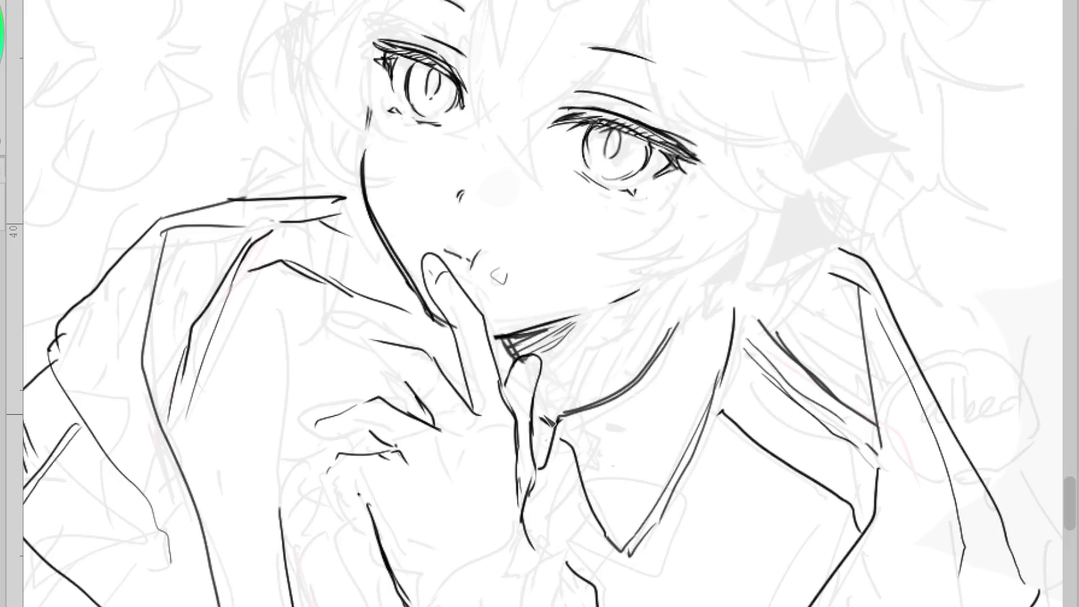
scroll(551, 406, "up", 1)
scroll(552, 405, "down", 1)
scroll(562, 393, "down", 1)
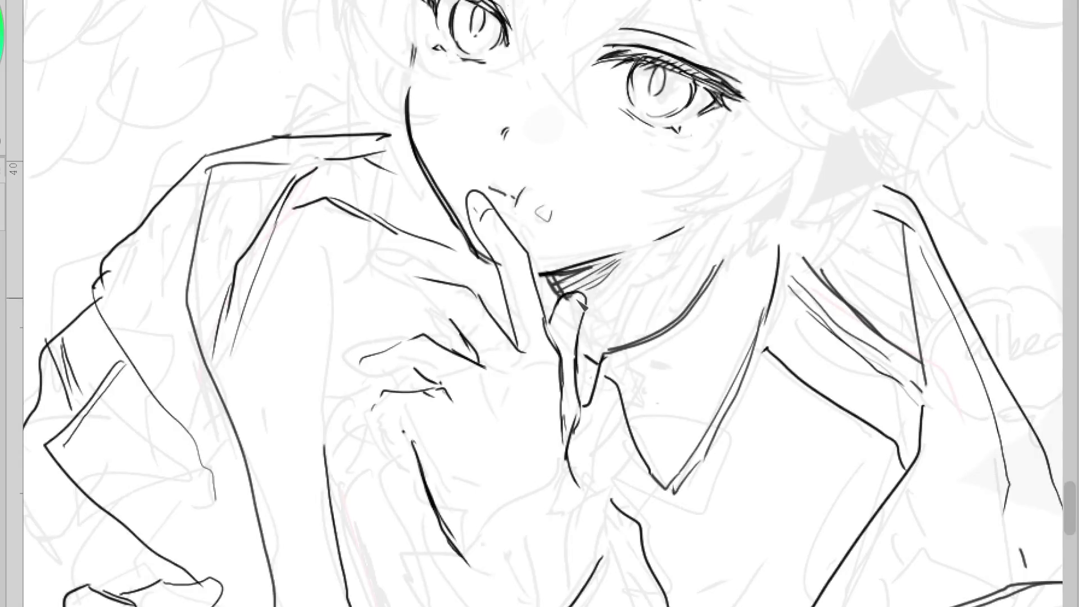
scroll(568, 337, "down", 1)
left_click_drag(471, 294, 475, 317)
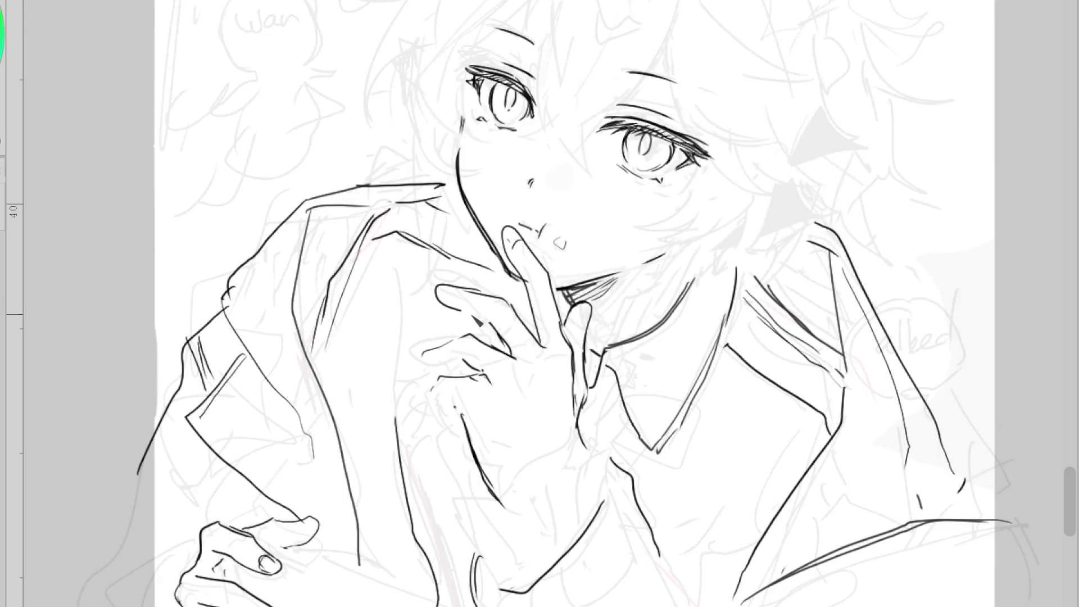
key("ctrl+z")
mouse_move(494, 281)
left_mouse_down()
mouse_move(428, 289)
mouse_move(497, 328)
left_mouse_up()
In the mirrored view, redraw the fingertip at the lips and knuckle, and refine the left eye
key("h")
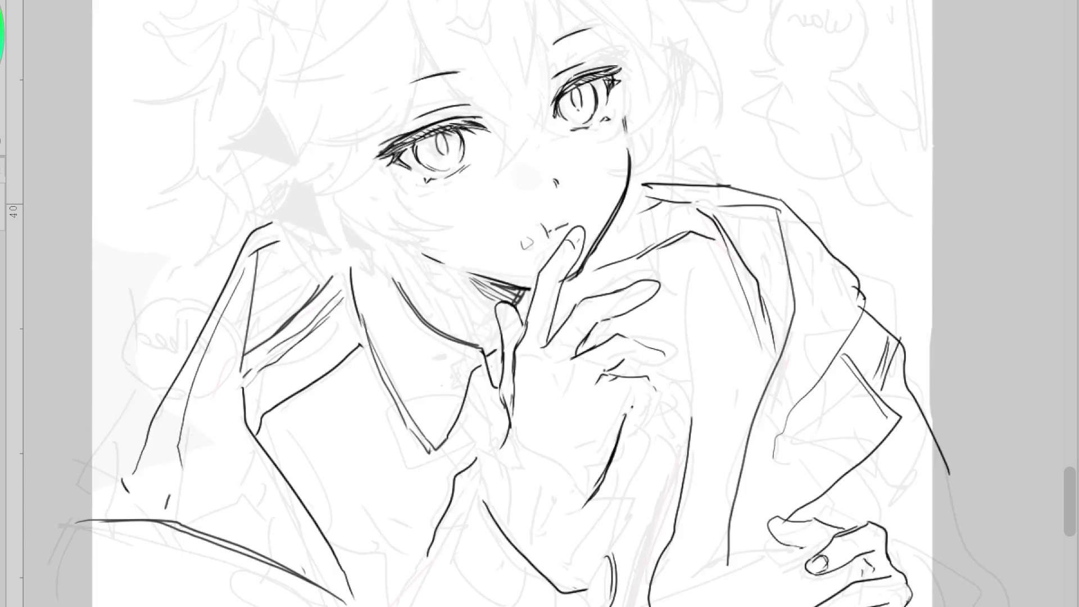
left_click_drag(650, 281, 663, 299)
left_click_drag(634, 367, 644, 377)
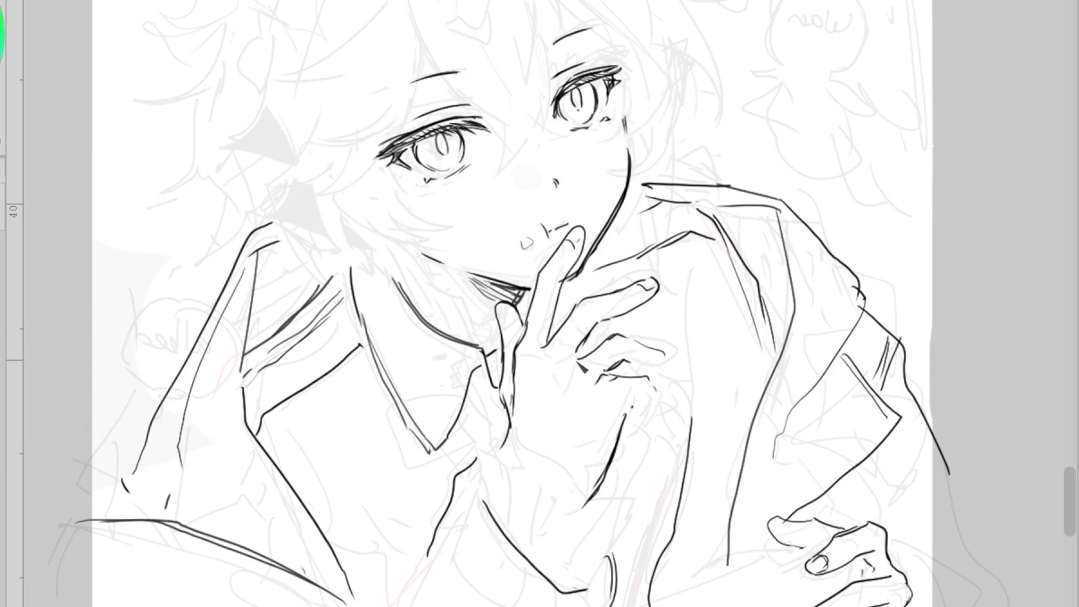
mouse_move(574, 240)
left_mouse_down()
mouse_move(586, 233)
mouse_move(581, 274)
left_mouse_up()
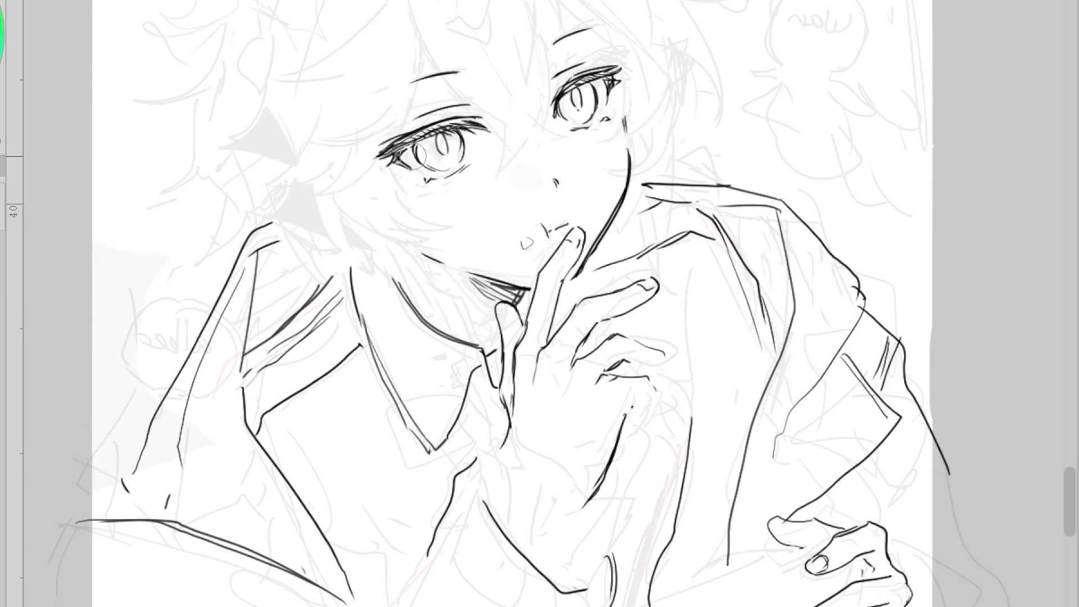
left_click_drag(416, 140, 393, 160)
Ink the short line below the finger and the thumb's tip details and left edge
mouse_move(652, 379)
left_mouse_down()
mouse_move(661, 408)
mouse_move(630, 445)
left_mouse_up()
left_click_drag(659, 354, 669, 362)
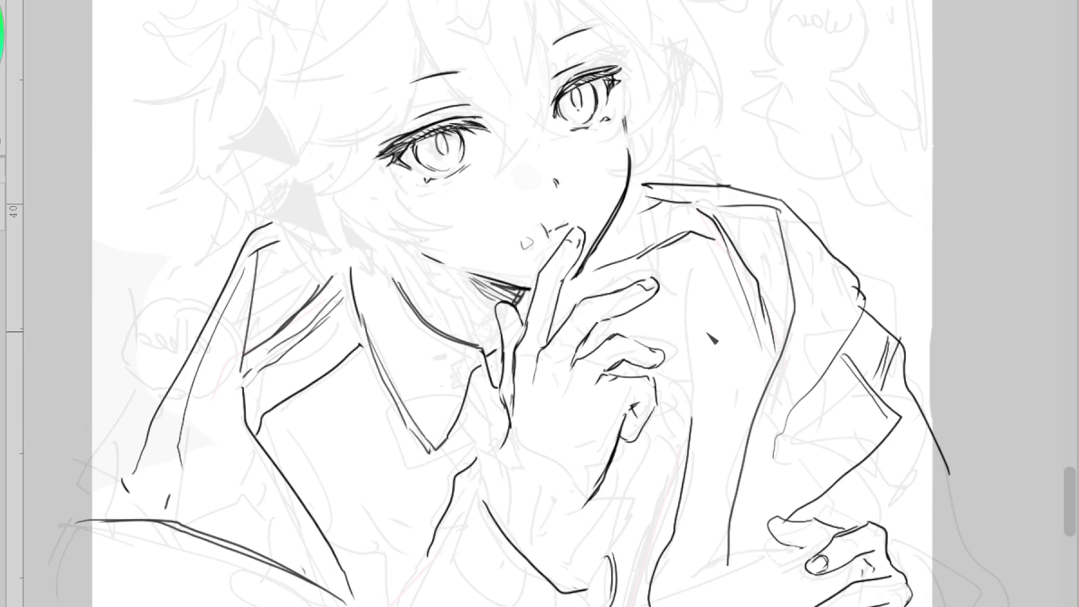
key("ctrl+z")
left_click_drag(650, 380, 653, 413)
left_click_drag(522, 324, 512, 344)
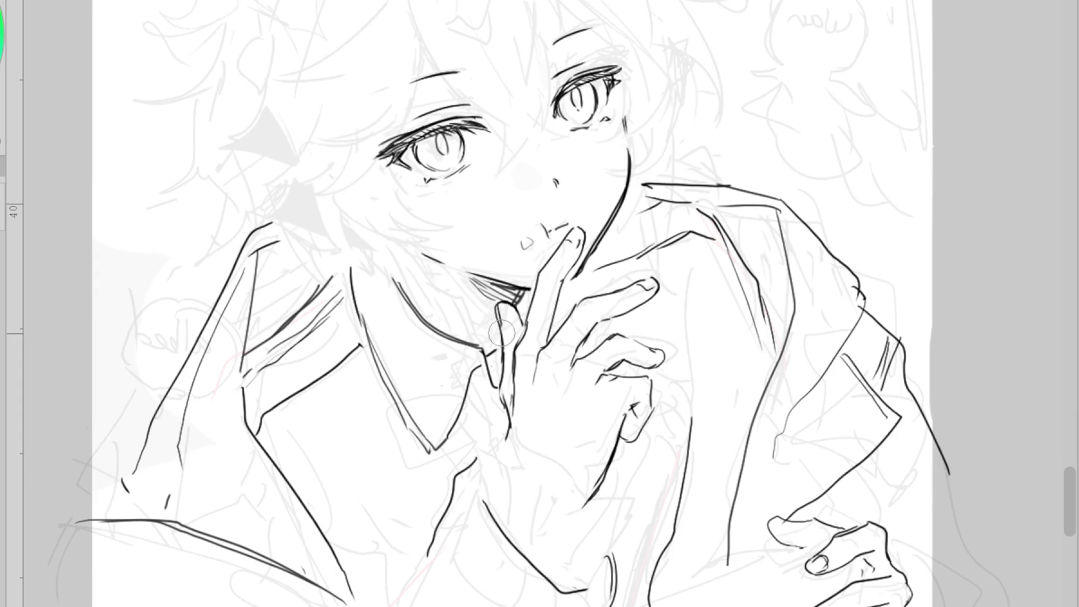
left_click_drag(473, 358, 490, 409)
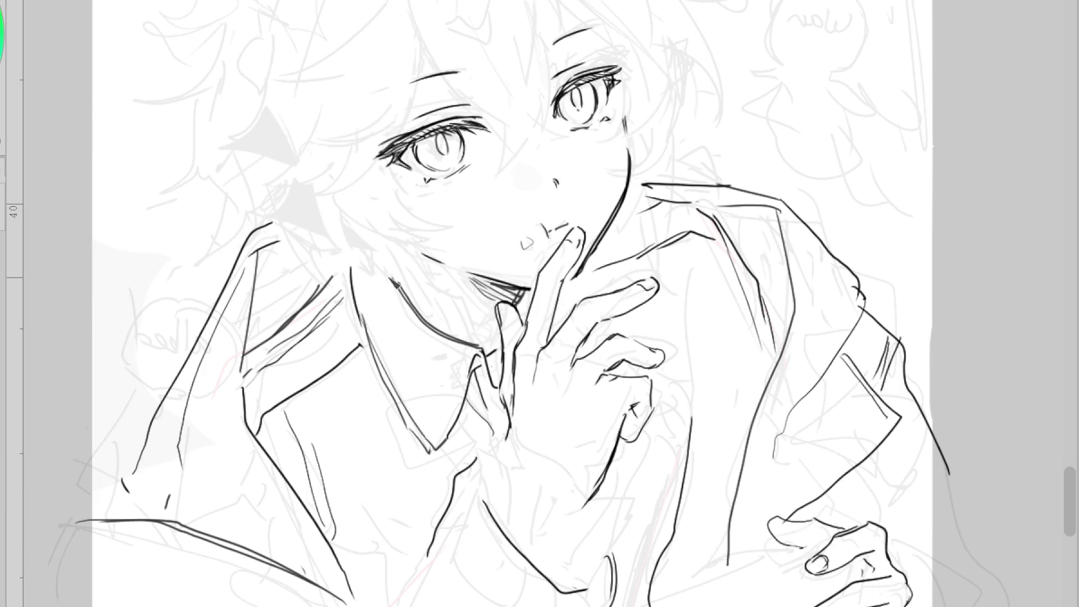
scroll(379, 250, "down", 2)
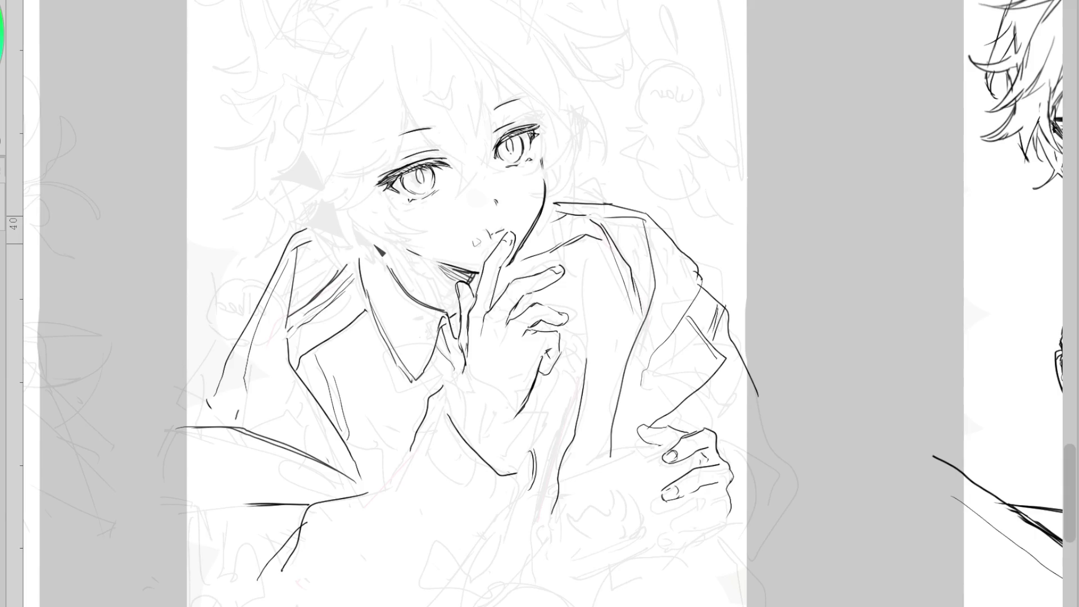
In the flipped view, ink the shirt hem and the right sleeve's outer edge
key("h")
left_click_drag(852, 503, 895, 527)
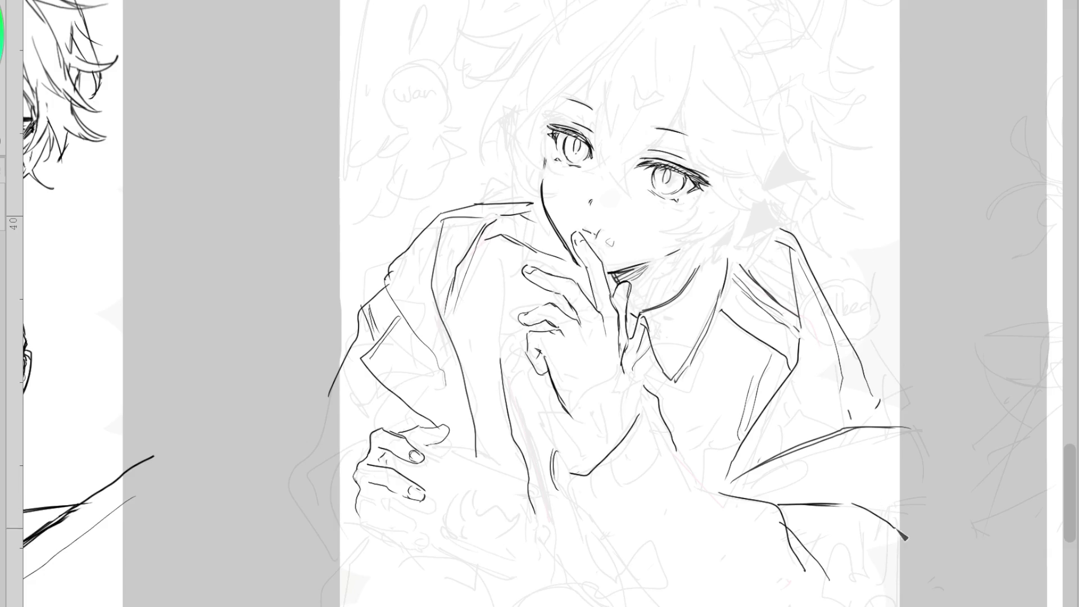
mouse_move(840, 504)
left_mouse_down()
mouse_move(781, 504)
mouse_move(788, 516)
mouse_move(852, 497)
mouse_move(894, 527)
left_mouse_up()
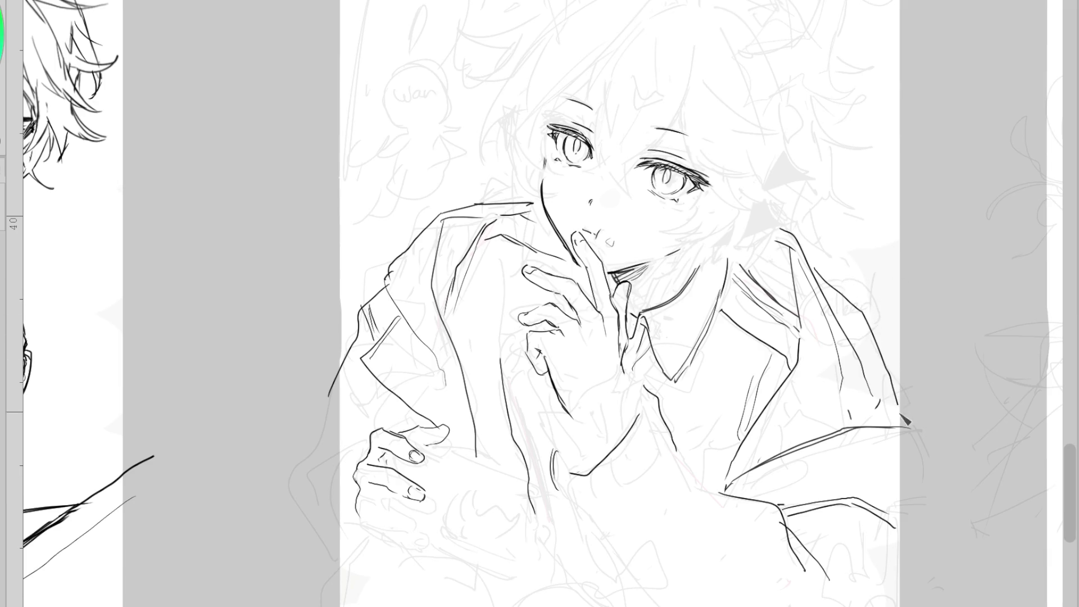
left_click_drag(835, 312, 901, 389)
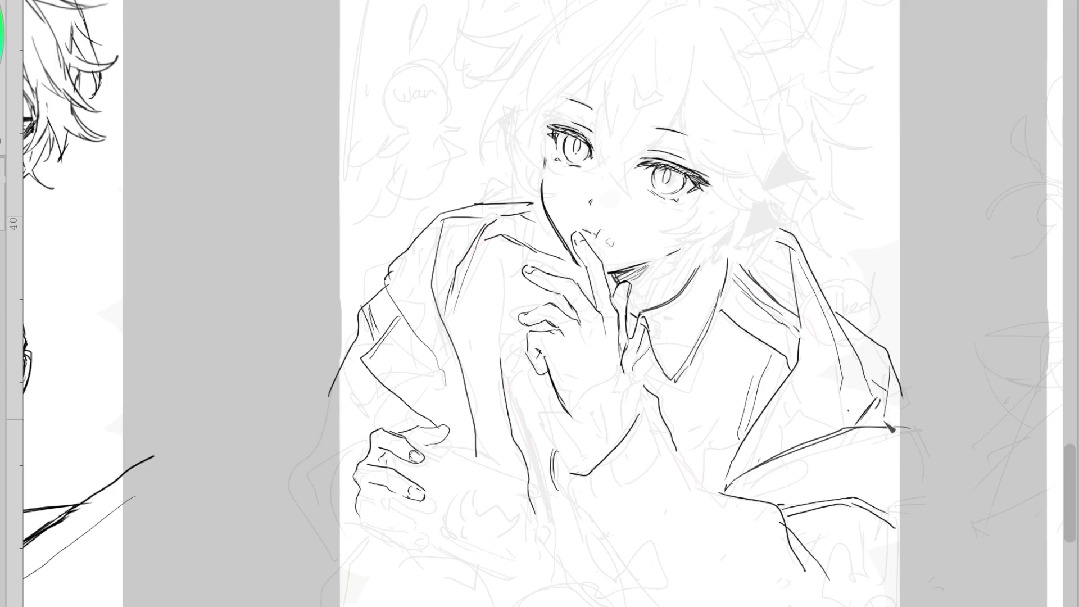
mouse_move(889, 375)
left_mouse_down()
mouse_move(899, 410)
mouse_move(872, 433)
left_mouse_up()
key("ctrl+z")
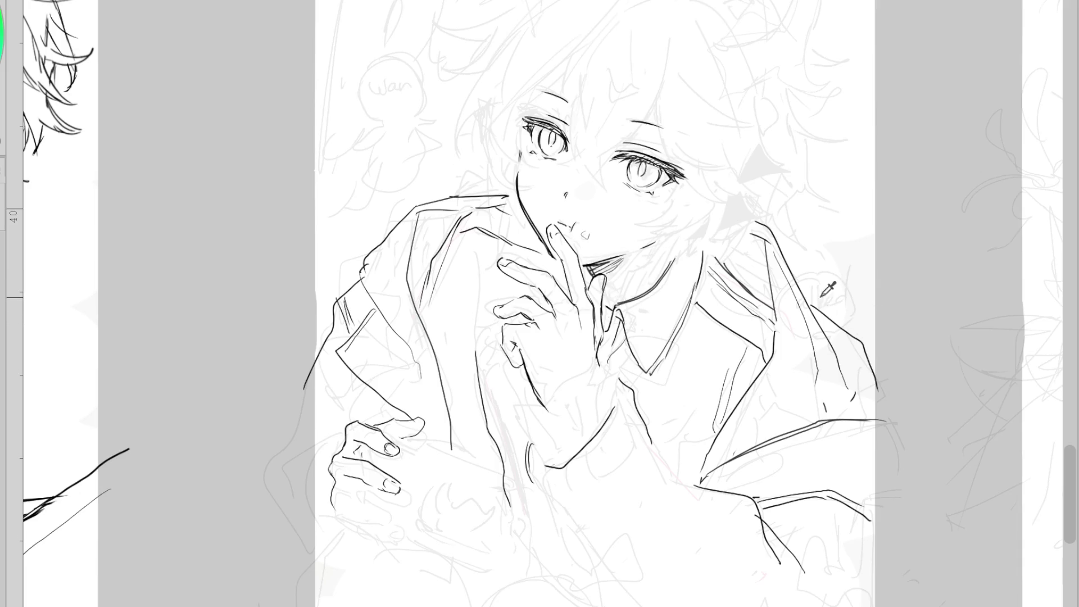
key("ctrl+z")
Brush a soft blush on the cheek and lengthen the nose line
left_click_drag(581, 195, 588, 188)
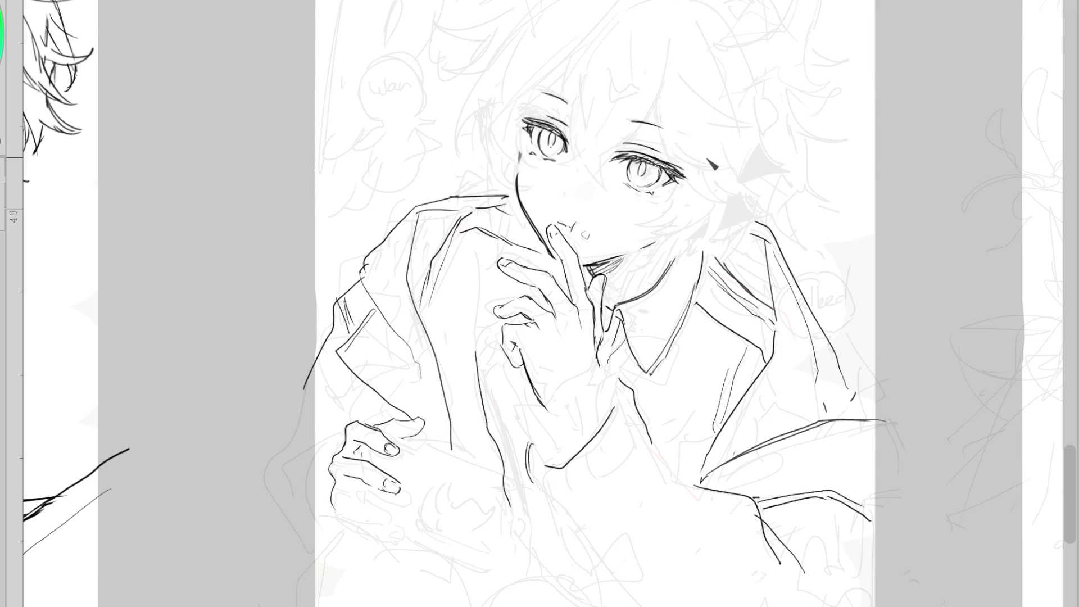
left_click_drag(565, 196, 574, 212)
scroll(580, 166, "down", 2)
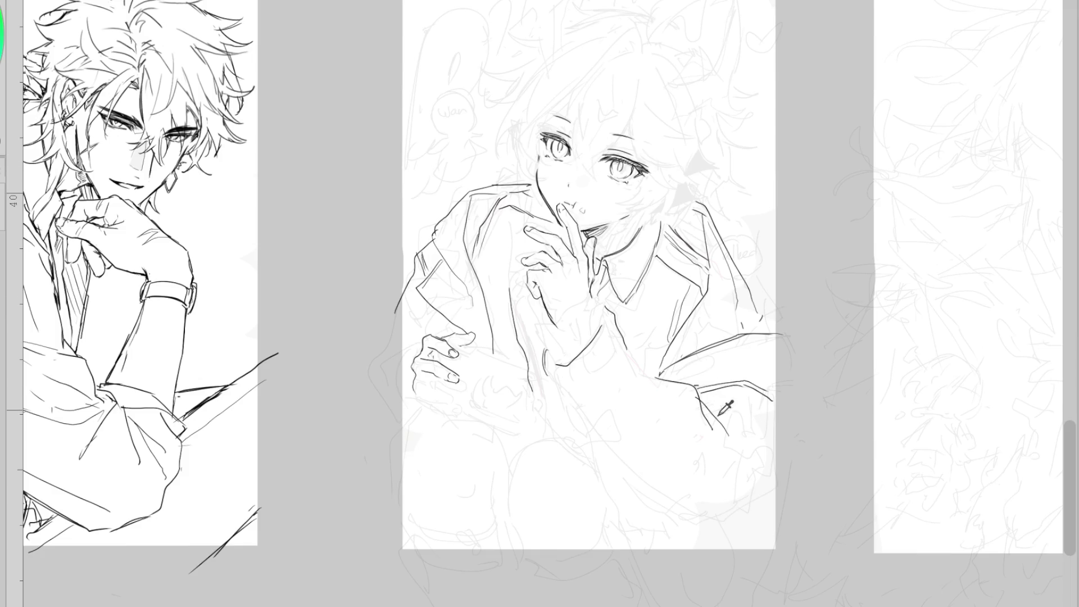
Ink the long arm and back contour, then the sleeve contour from the shoulder down
scroll(724, 407, "up", 2)
left_click_drag(497, 399, 587, 559)
key("ctrl+z")
left_click_drag(510, 398, 643, 594)
left_click_drag(801, 521, 637, 603)
left_click_drag(795, 301, 790, 418)
key("ctrl+z")
key("ctrl+z")
left_click_drag(779, 292, 792, 501)
key("ctrl+z")
left_click_drag(753, 269, 765, 228)
left_click_drag(764, 225, 632, 332)
key("ctrl+z")
left_click_drag(764, 222, 677, 332)
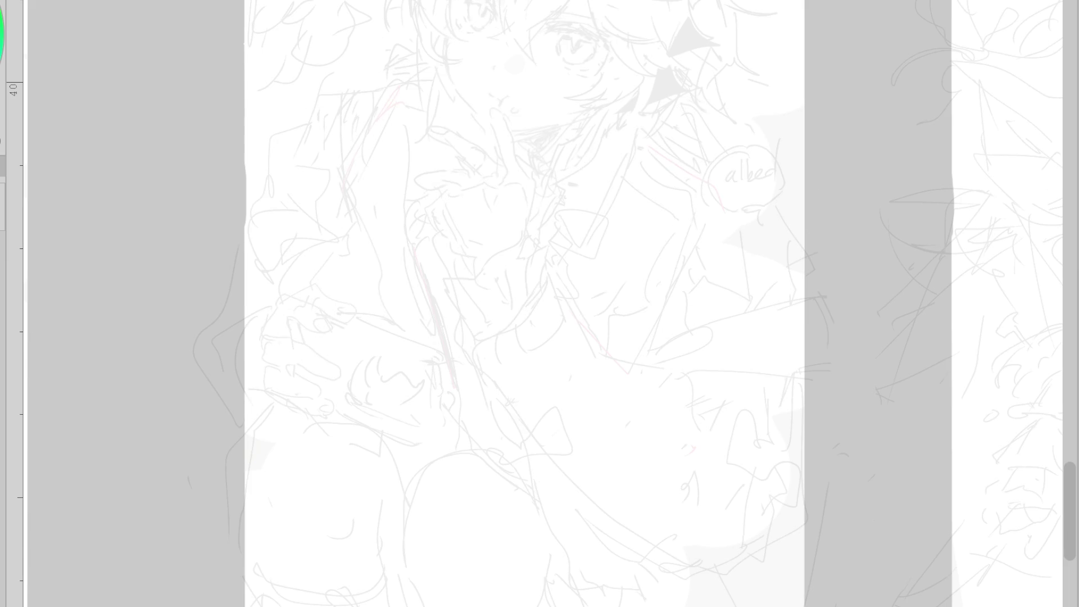
Ink the sleeve from shoulder to page edge with short and curved fold lines
left_click_drag(742, 186, 819, 277)
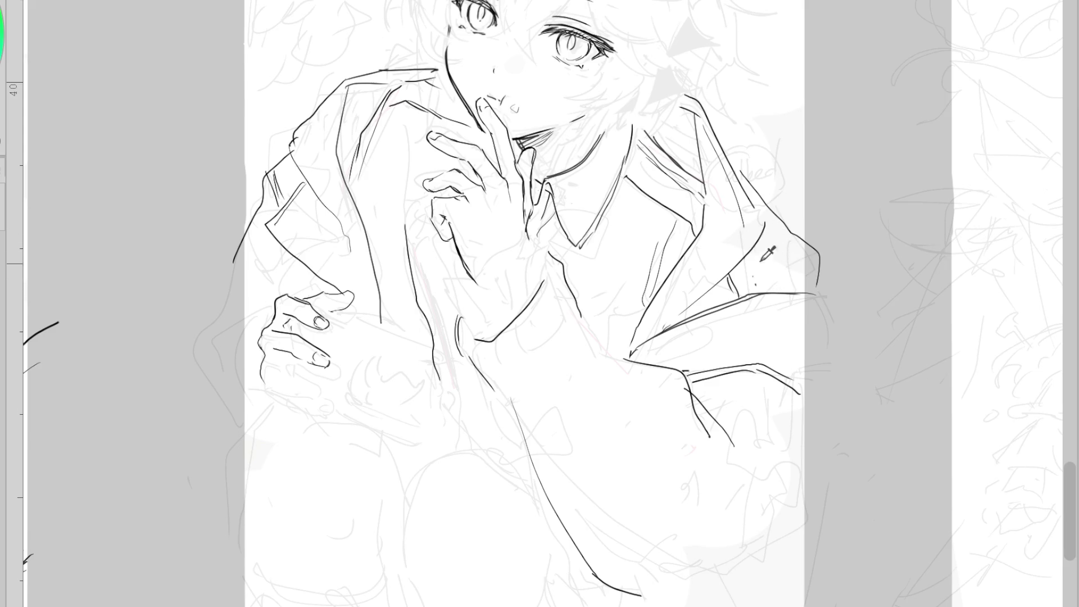
left_click_drag(752, 245, 753, 282)
left_click_drag(818, 261, 760, 290)
mouse_move(817, 405)
left_mouse_down()
mouse_move(656, 597)
mouse_move(807, 539)
left_mouse_up()
key("ctrl+z")
scroll(595, 404, "down", 3)
scroll(634, 501, "up", 3)
left_click_drag(552, 489, 569, 556)
key("ctrl+z")
mouse_move(563, 497)
left_mouse_down()
mouse_move(593, 578)
mouse_move(570, 578)
left_mouse_up()
key("ctrl+z")
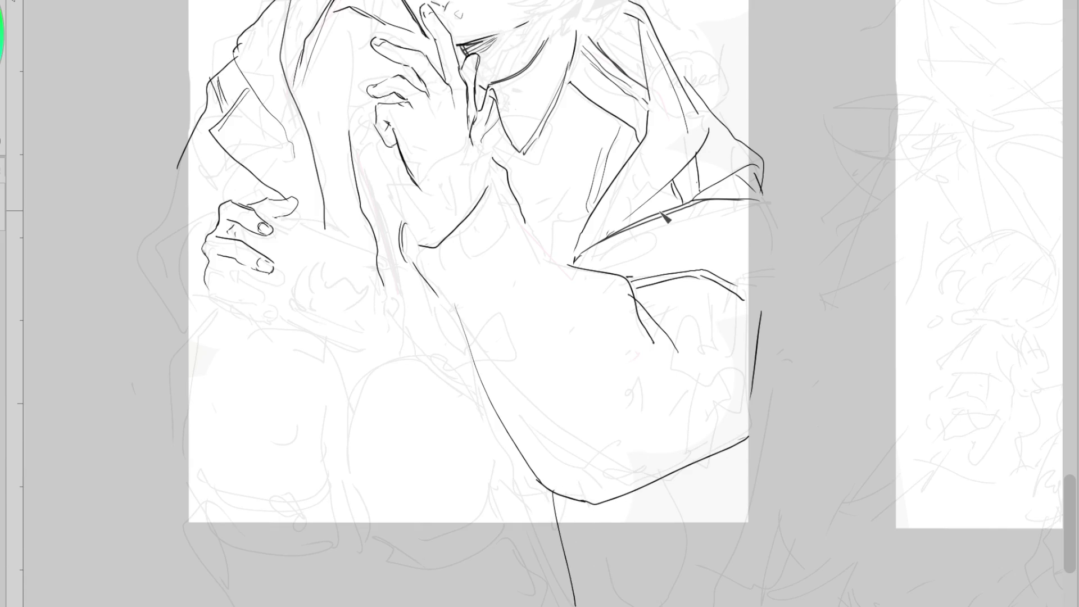
Ink the collar as one long line, add a sleeve fold, and erase the lower neck triangle
left_click_drag(632, 146, 635, 188)
key("ctrl+z")
mouse_move(638, 17)
left_mouse_down()
mouse_move(647, 90)
mouse_move(632, 143)
left_mouse_up()
left_click_drag(640, 3, 646, 79)
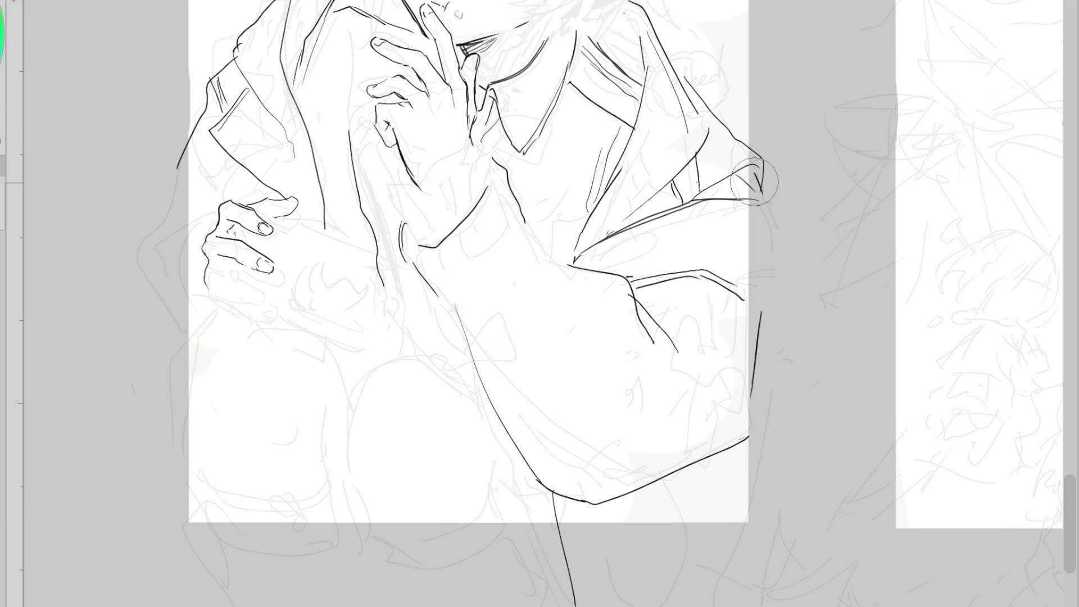
left_click_drag(650, 347, 643, 408)
left_click_drag(550, 250, 525, 214)
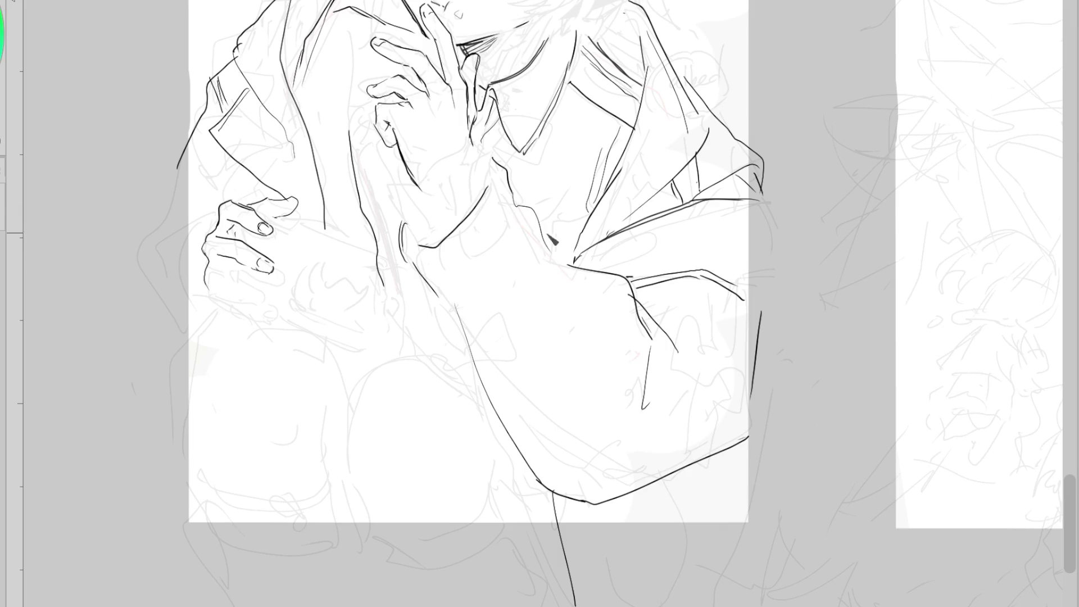
Ink the arm's outer edge, the neck and chest line, and sleeve fold lines
left_click_drag(426, 284, 488, 400)
left_click_drag(427, 281, 447, 314)
left_click_drag(506, 202, 490, 286)
left_click_drag(455, 323, 504, 361)
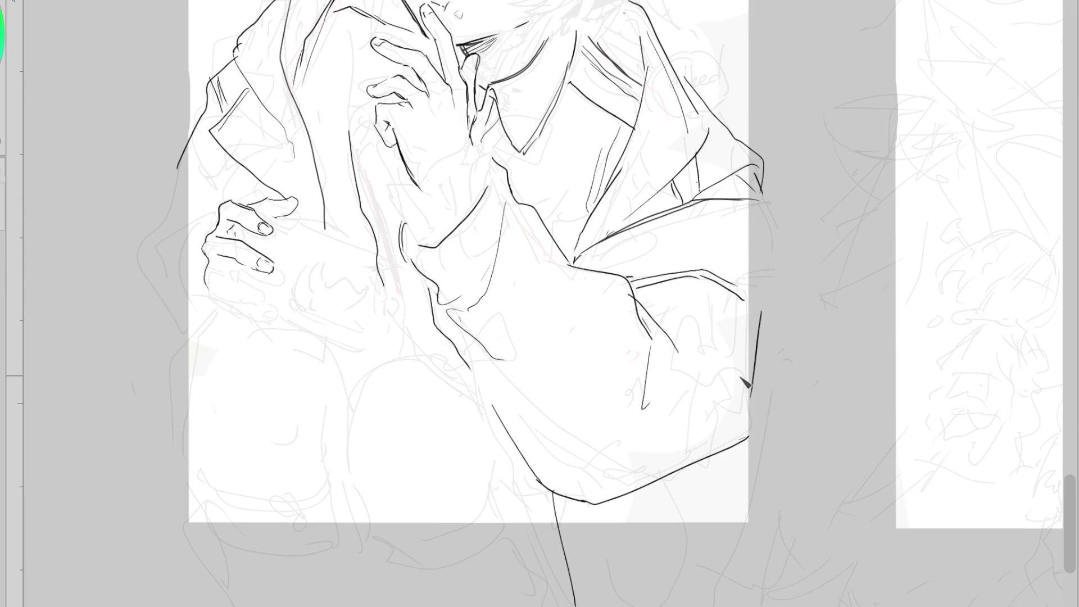
left_click_drag(485, 366, 575, 383)
key("ctrl+z")
left_click(639, 408)
mouse_move(661, 280)
left_mouse_down()
mouse_move(700, 278)
mouse_move(706, 308)
mouse_move(681, 322)
left_mouse_up()
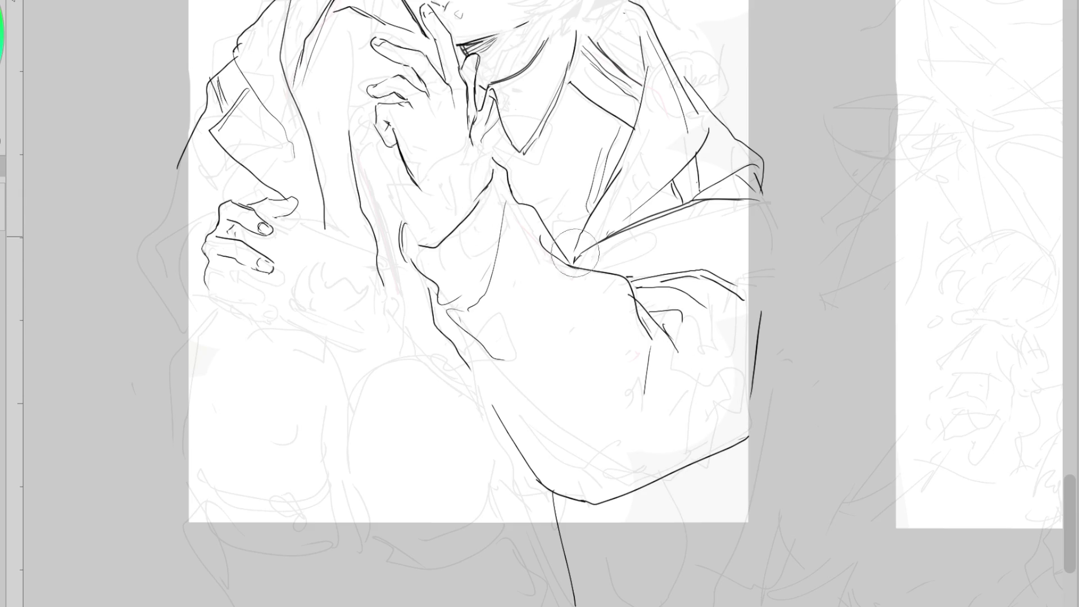
left_click_drag(489, 163, 515, 223)
left_click_drag(508, 185, 531, 243)
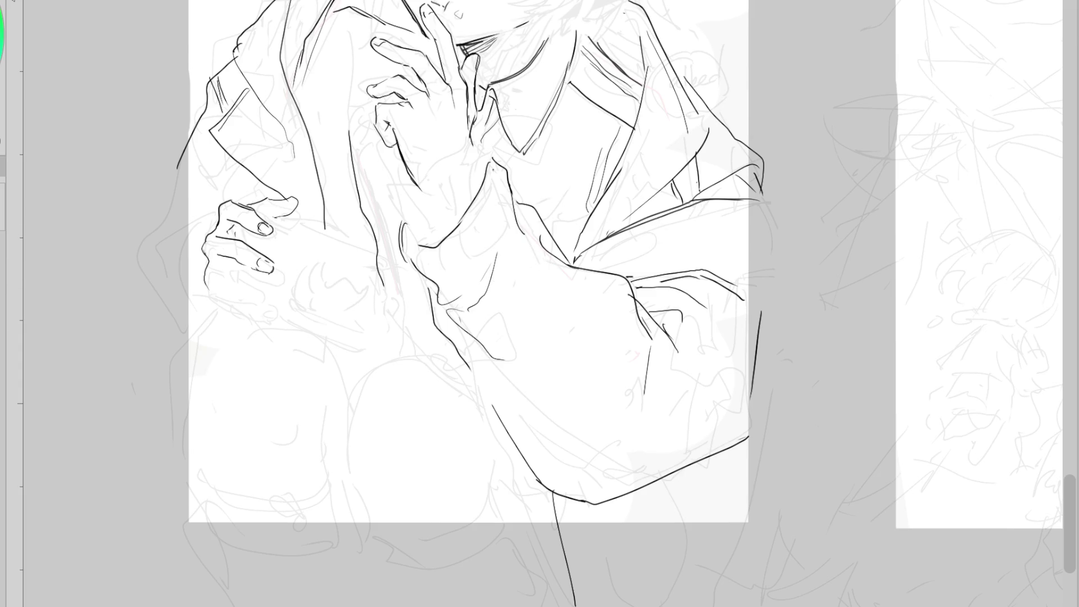
On the mirrored canvas, touch up the jawline and ink the inner arm contour lines
key("m")
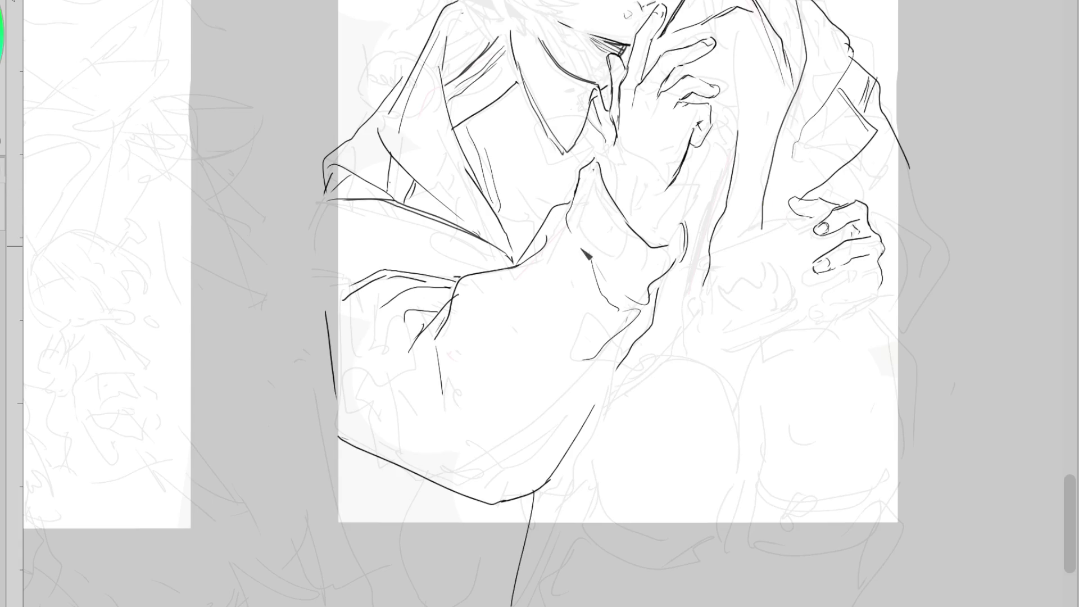
mouse_move(604, 296)
left_mouse_down()
mouse_move(594, 344)
mouse_move(651, 315)
left_mouse_up()
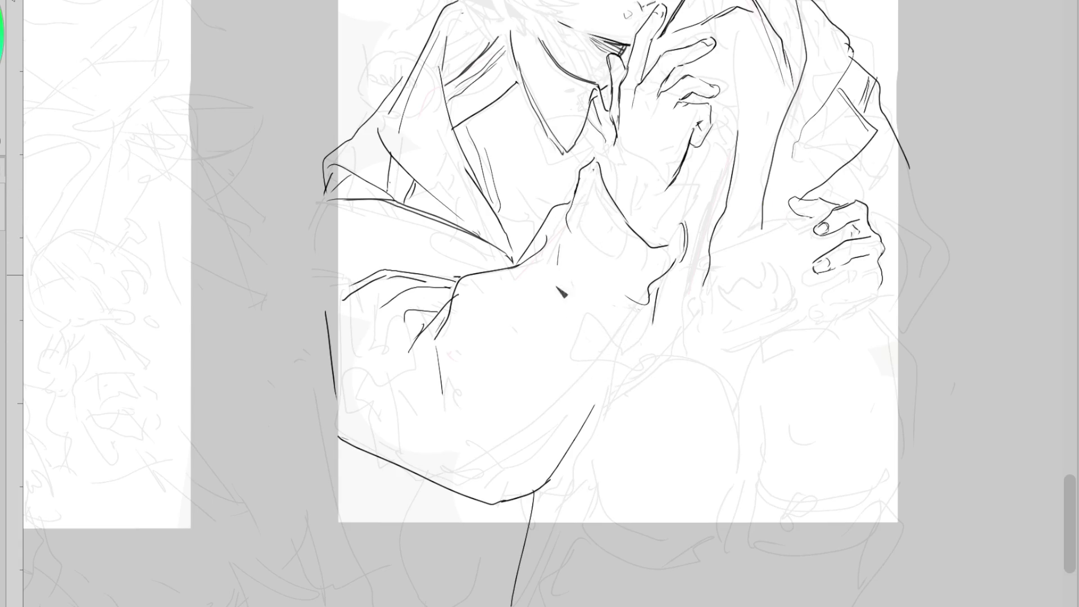
mouse_move(444, 340)
left_mouse_down()
mouse_move(455, 313)
mouse_move(405, 339)
mouse_move(433, 312)
mouse_move(398, 362)
left_mouse_up()
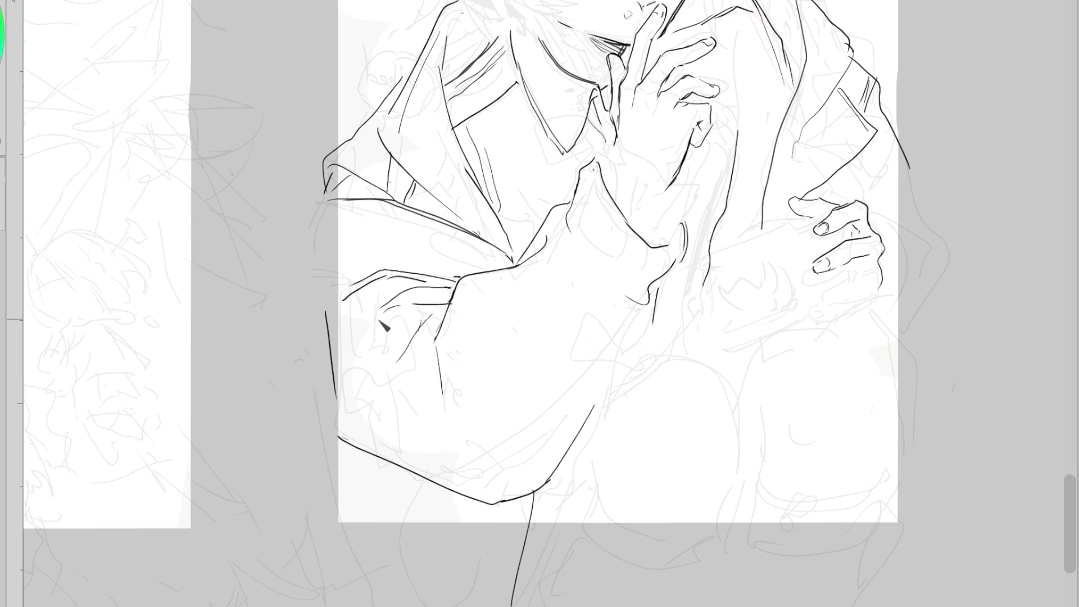
left_click_drag(419, 309, 338, 330)
mouse_move(674, 264)
left_mouse_down()
mouse_move(655, 277)
mouse_move(681, 245)
mouse_move(625, 373)
mouse_move(582, 426)
left_mouse_up()
left_click_drag(624, 362, 562, 467)
left_click_drag(630, 320, 487, 479)
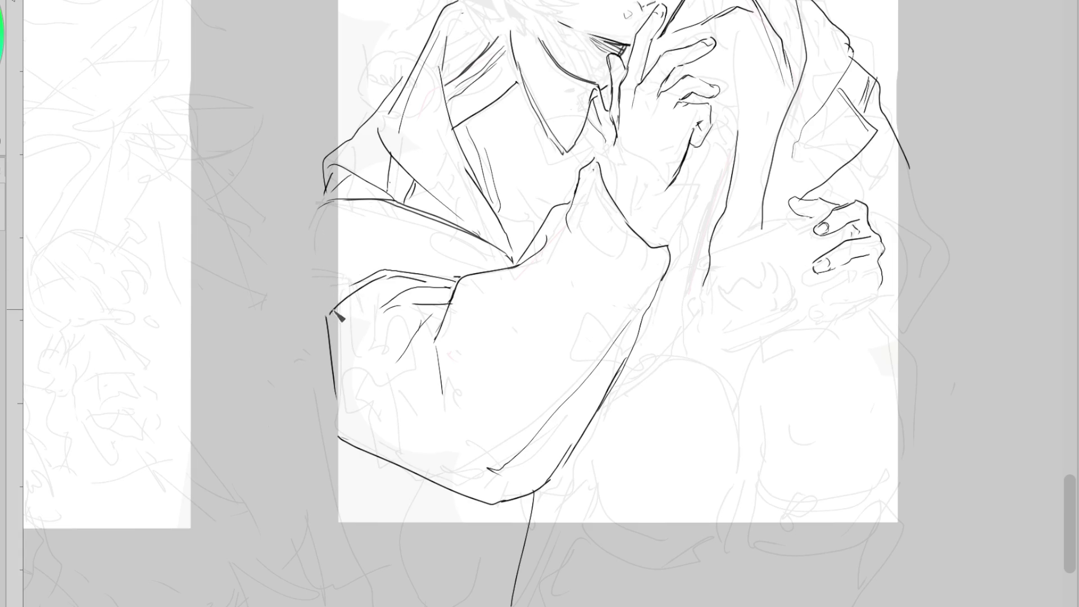
left_click_drag(515, 500, 508, 592)
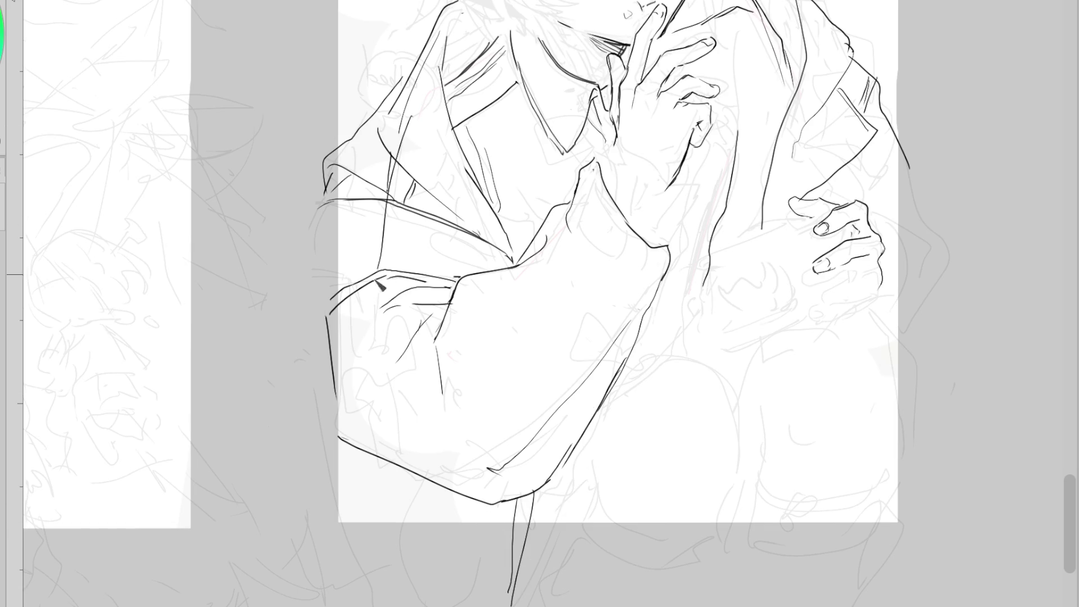
key("m")
key("ctrl+z")
Erase stray right-edge and sketch lines, and ink a new outline for the sleeve
mouse_move(705, 126)
left_mouse_down()
mouse_move(568, 437)
mouse_move(483, 197)
left_mouse_up()
left_click_drag(542, 267, 615, 460)
key("ctrl+z")
key("ctrl+z")
key("ctrl+z")
left_click_drag(613, 254, 576, 315)
key("ctrl+z")
key("e")
mouse_move(756, 331)
left_mouse_down()
mouse_move(755, 393)
mouse_move(712, 423)
left_mouse_up()
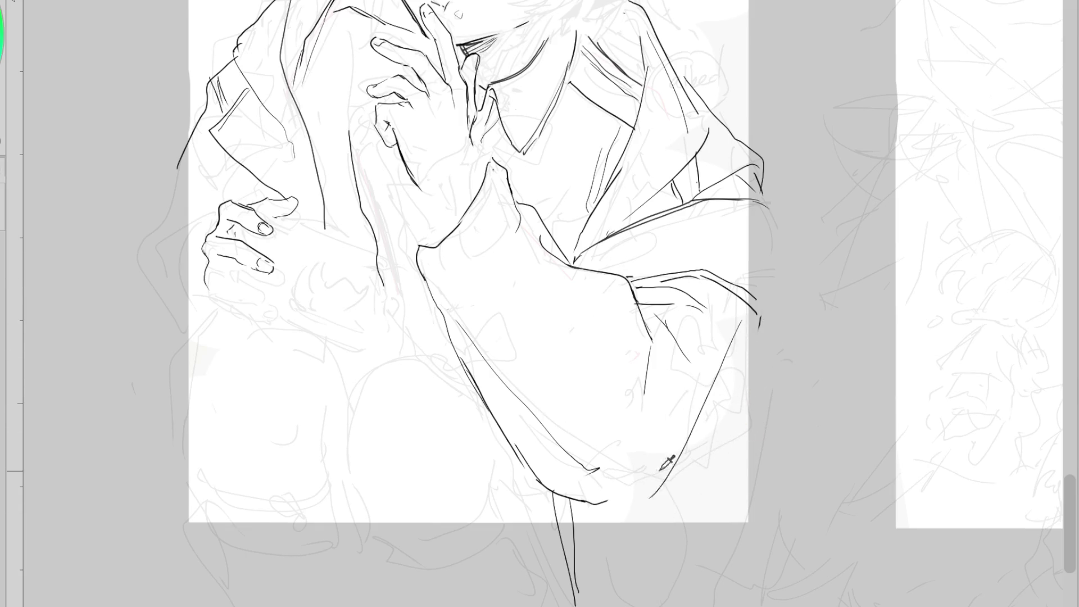
scroll(674, 371, "down", 3)
left_click_drag(734, 228, 730, 256)
mouse_move(711, 337)
left_mouse_down()
mouse_move(702, 430)
mouse_move(621, 464)
left_mouse_up()
mouse_move(672, 361)
left_mouse_down()
mouse_move(632, 348)
mouse_move(622, 429)
mouse_move(599, 396)
mouse_move(574, 400)
left_mouse_up()
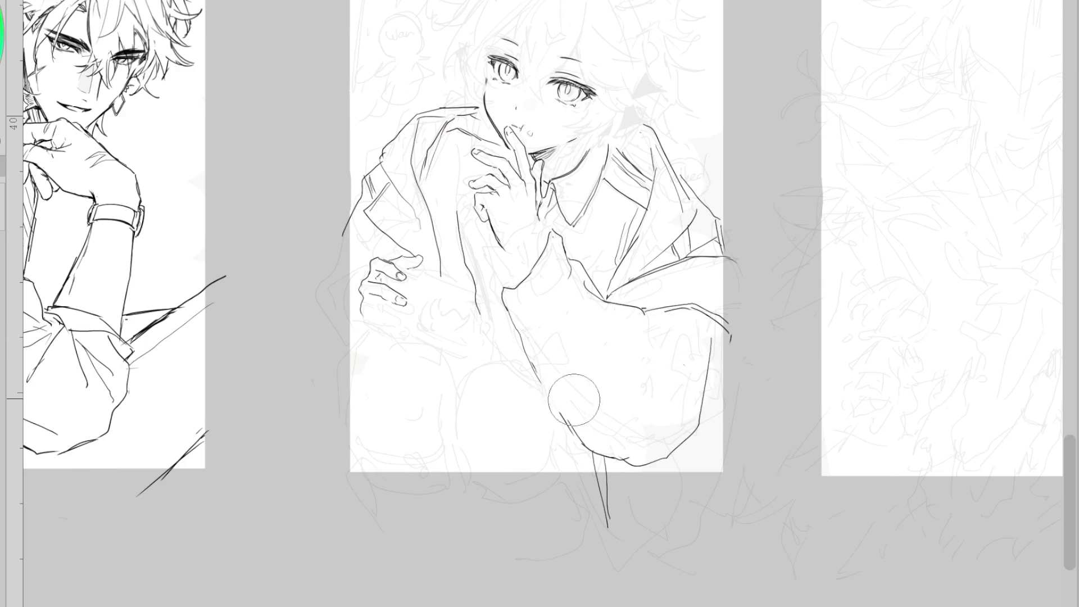
Ink a small shadow triangle at the cuff
left_click_drag(531, 260, 521, 265)
scroll(484, 194, "up", 2)
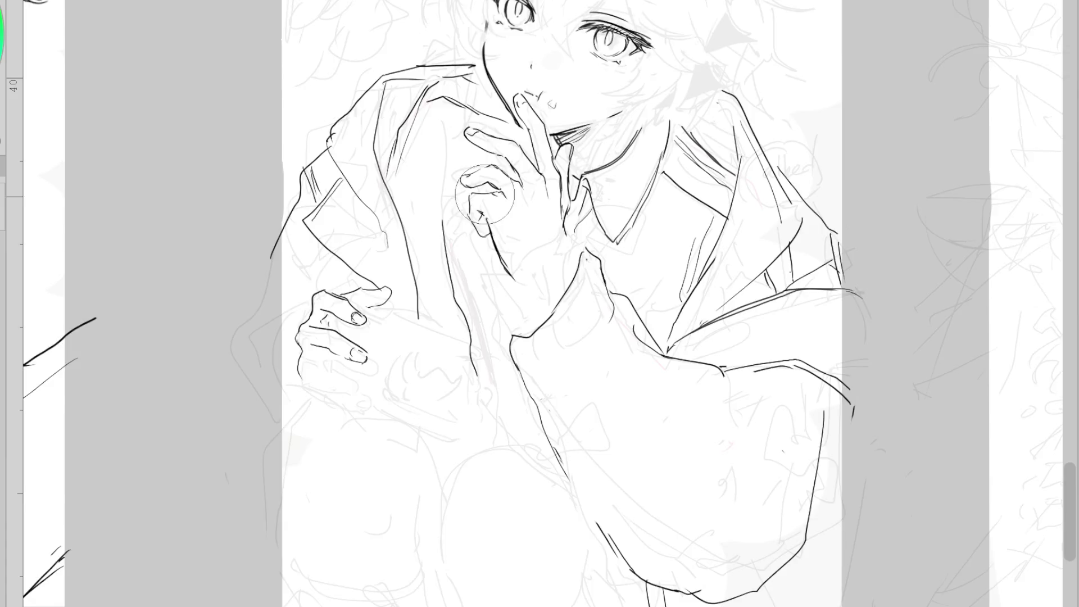
scroll(484, 194, "up", 2)
Erase the old fingertip and redraw the long finger with a droplet-shaped tip
left_click_drag(492, 235, 472, 214)
left_click_drag(506, 264, 534, 315)
left_click_drag(489, 223, 528, 316)
mouse_move(491, 194)
left_mouse_down()
mouse_move(505, 231)
mouse_move(474, 242)
mouse_move(486, 213)
left_mouse_up()
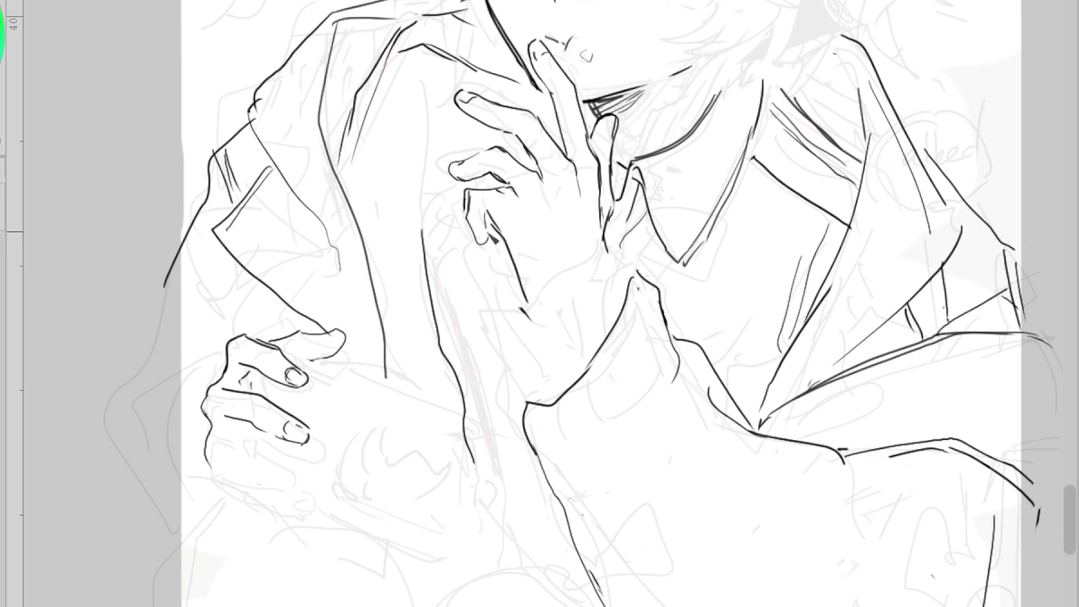
key("ctrl+z")
key("ctrl+z")
left_click_drag(494, 228, 530, 318)
mouse_move(466, 191)
left_mouse_down()
mouse_move(478, 250)
mouse_move(495, 224)
left_mouse_up()
On the mirrored canvas, reshape the finger into a longer pointed outline
key("h")
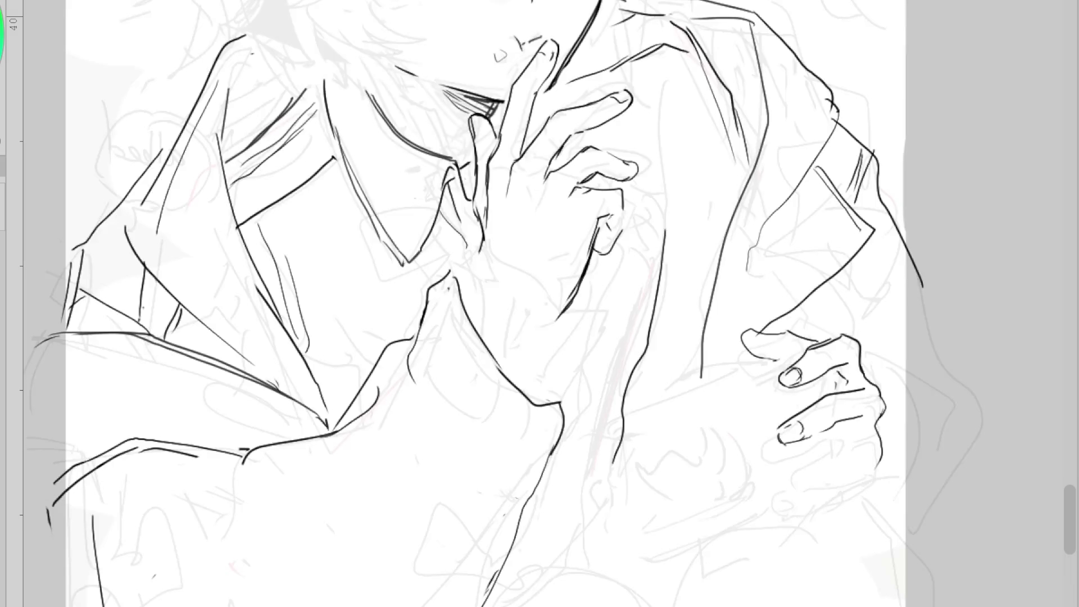
left_click_drag(642, 201, 604, 250)
left_click_drag(624, 199, 618, 252)
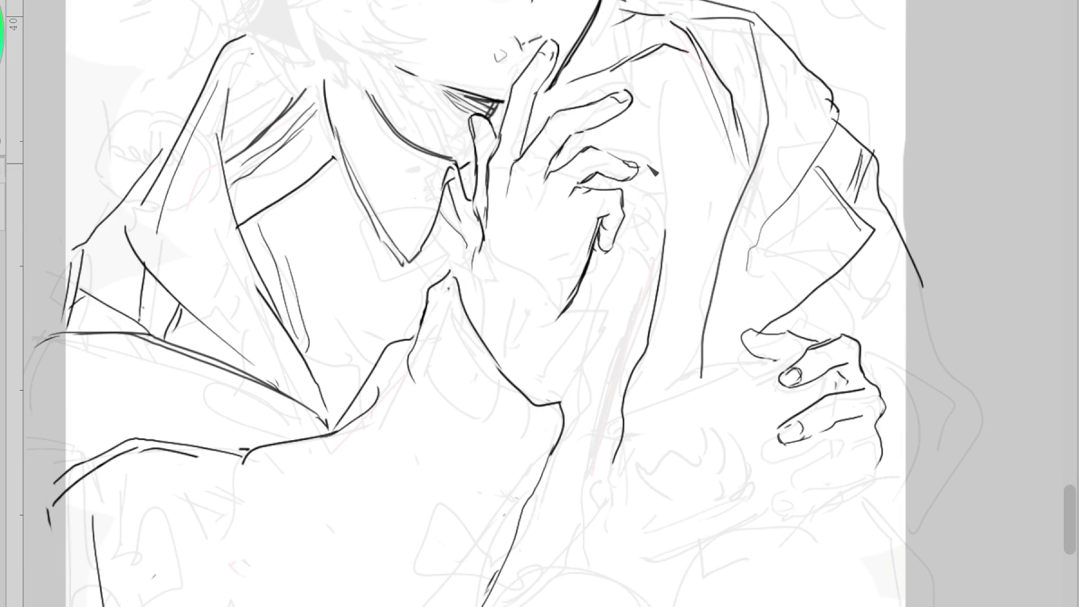
scroll(564, 298, "down", 2)
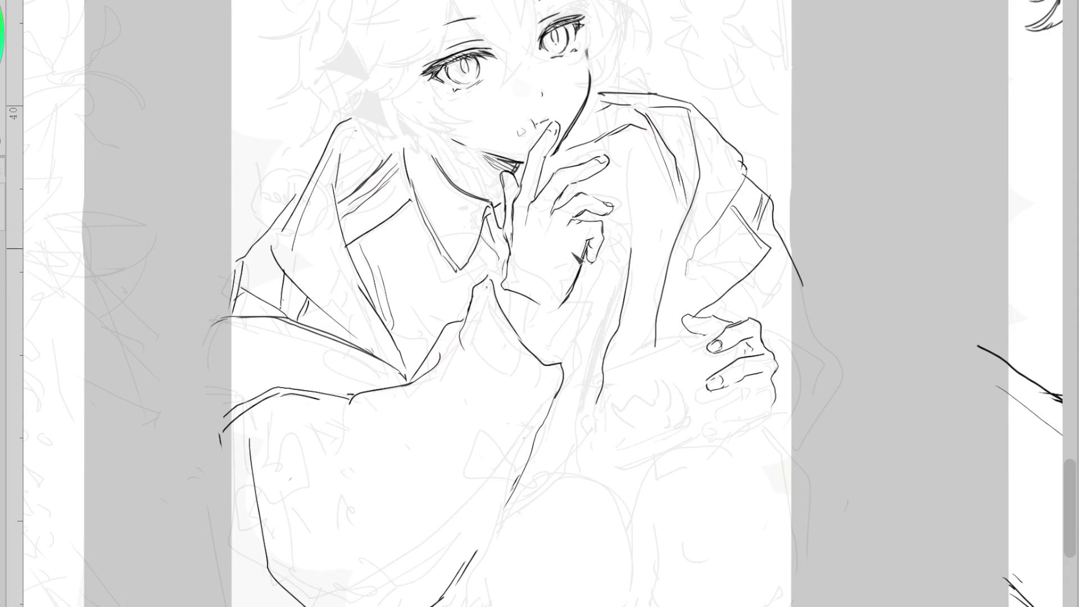
Ink the forearm and cuff lines under the hand and a clean collar curve under the chin
left_click_drag(578, 276, 535, 332)
left_click_drag(513, 253, 563, 296)
key("ctrl+z")
left_click_drag(586, 256, 566, 294)
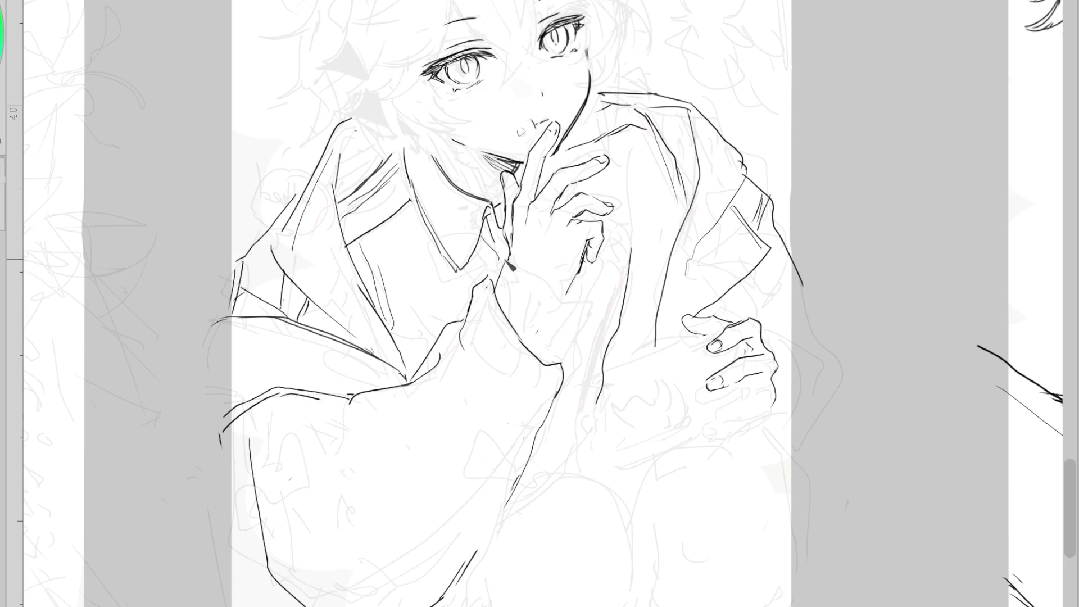
left_click_drag(441, 163, 495, 199)
key("ctrl+z")
mouse_move(436, 166)
left_mouse_down()
mouse_move(497, 201)
mouse_move(502, 185)
left_mouse_up()
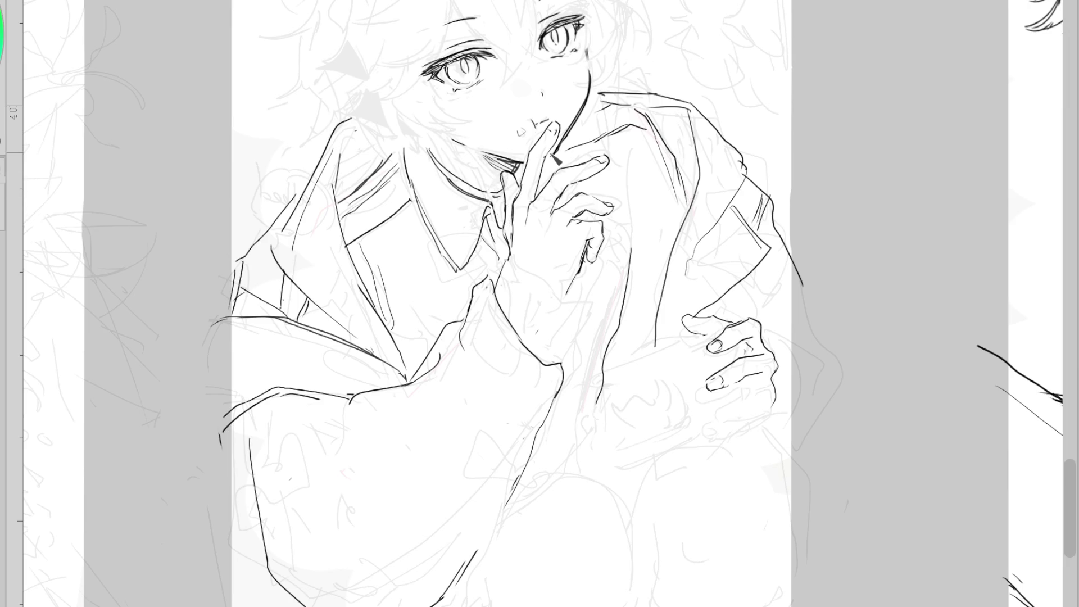
Ink the cuff edge down from the wrist and the sleeve outline below it
left_click_drag(520, 263, 579, 290)
key("ctrl+z")
mouse_move(514, 262)
left_mouse_down()
mouse_move(579, 291)
mouse_move(564, 350)
left_mouse_up()
mouse_move(500, 258)
left_mouse_down()
mouse_move(511, 260)
mouse_move(522, 321)
mouse_move(313, 488)
left_mouse_up()
left_click_drag(544, 374, 401, 576)
key("ctrl+z")
key("ctrl+z")
left_click_drag(542, 373, 450, 528)
left_click_drag(477, 334, 360, 502)
mouse_move(432, 541)
left_mouse_down()
mouse_move(353, 531)
mouse_move(234, 272)
left_mouse_up()
left_click_drag(314, 291, 415, 452)
key("ctrl+z")
key("ctrl+z")
key("ctrl+z")
Redraw the sleeve's right edge, hooked bottom, left shoulder edge, and a lower vertical fold
mouse_move(279, 257)
left_mouse_down()
mouse_move(341, 534)
mouse_move(441, 542)
left_mouse_up()
key("ctrl+z")
key("ctrl+z")
left_click_drag(351, 400, 325, 483)
key("ctrl+z")
left_click_drag(440, 357, 402, 472)
key("ctrl+z")
left_click_drag(553, 364, 509, 466)
left_click_drag(337, 430, 294, 495)
left_click_drag(264, 253, 227, 289)
key("ctrl+z")
key("ctrl+z")
left_click_drag(271, 242, 232, 311)
left_click_drag(260, 400, 254, 477)
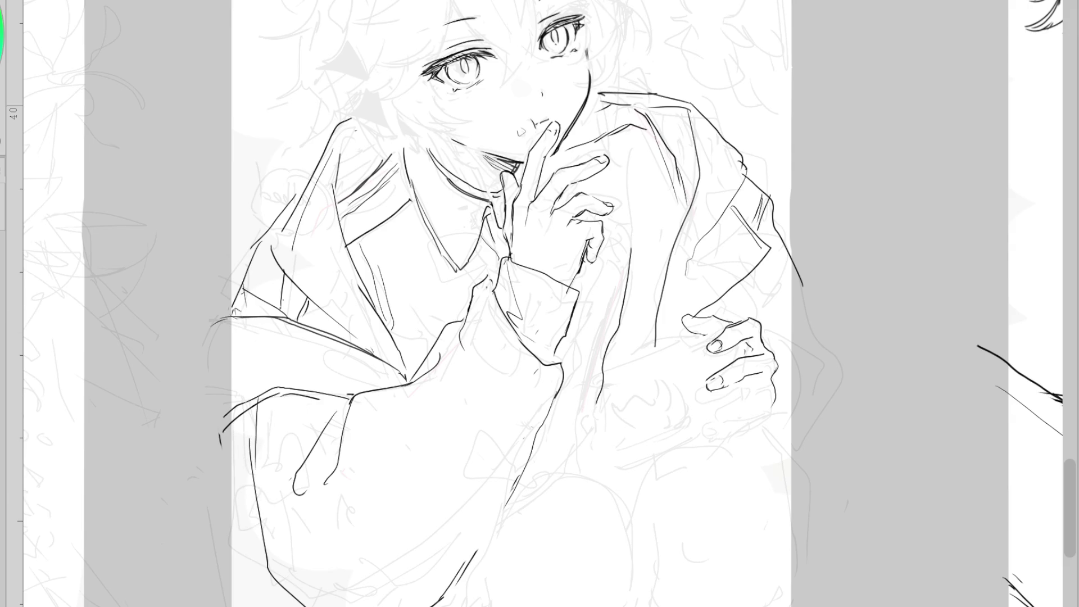
On the mirrored canvas, ink the sleeve edge, a shoulder-corner fold, and the back contour near the armpit
key("h")
left_click_drag(841, 419, 843, 606)
left_click_drag(753, 472, 780, 509)
key("ctrl+z")
left_click_drag(755, 452, 757, 500)
key("ctrl+z")
left_click_drag(737, 399, 760, 482)
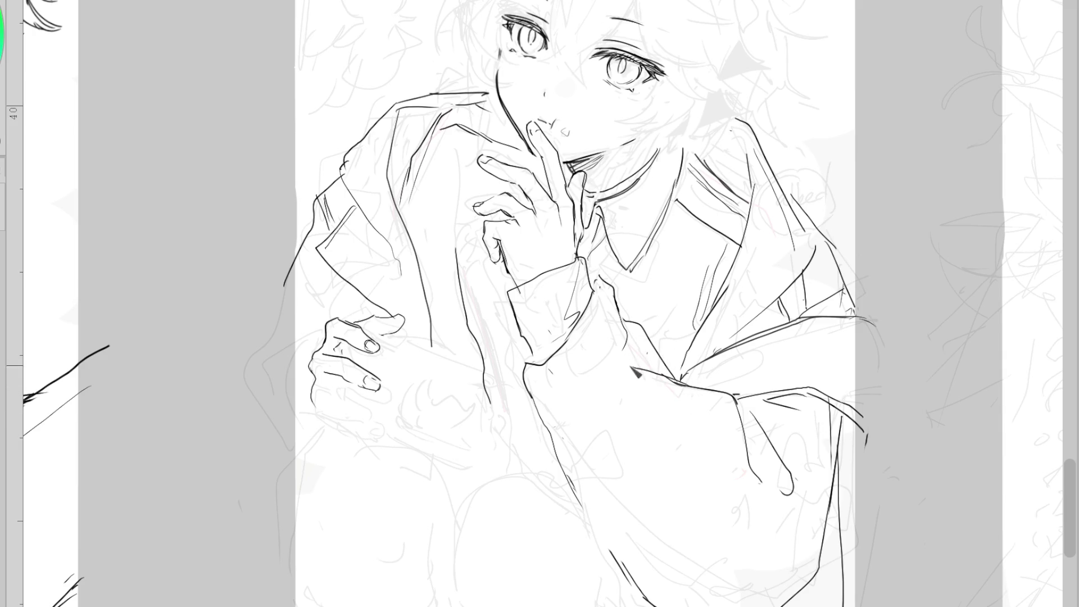
left_click_drag(626, 344, 586, 416)
left_click_drag(711, 315, 562, 387)
key("ctrl+z")
Ink the curve below the lower finger, sleeve fold curves, and a doubled right sleeve edge
mouse_move(328, 394)
left_mouse_down()
mouse_move(377, 416)
mouse_move(369, 421)
left_mouse_up()
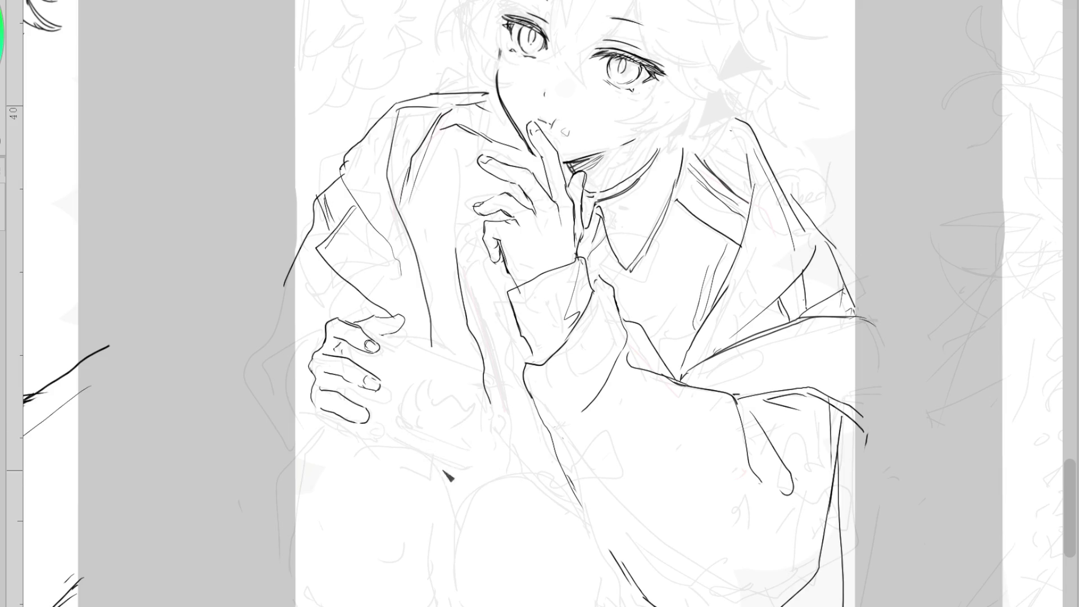
left_click_drag(421, 446, 456, 507)
mouse_move(518, 471)
left_mouse_down()
mouse_move(529, 470)
mouse_move(451, 544)
left_mouse_up()
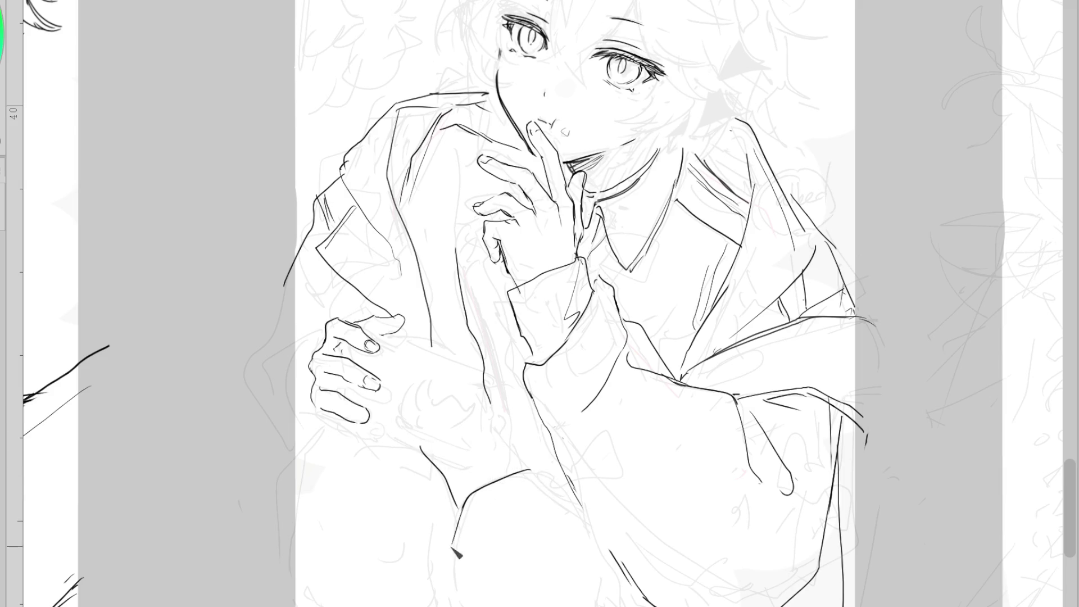
left_click_drag(544, 469, 578, 490)
scroll(555, 145, "down", 1)
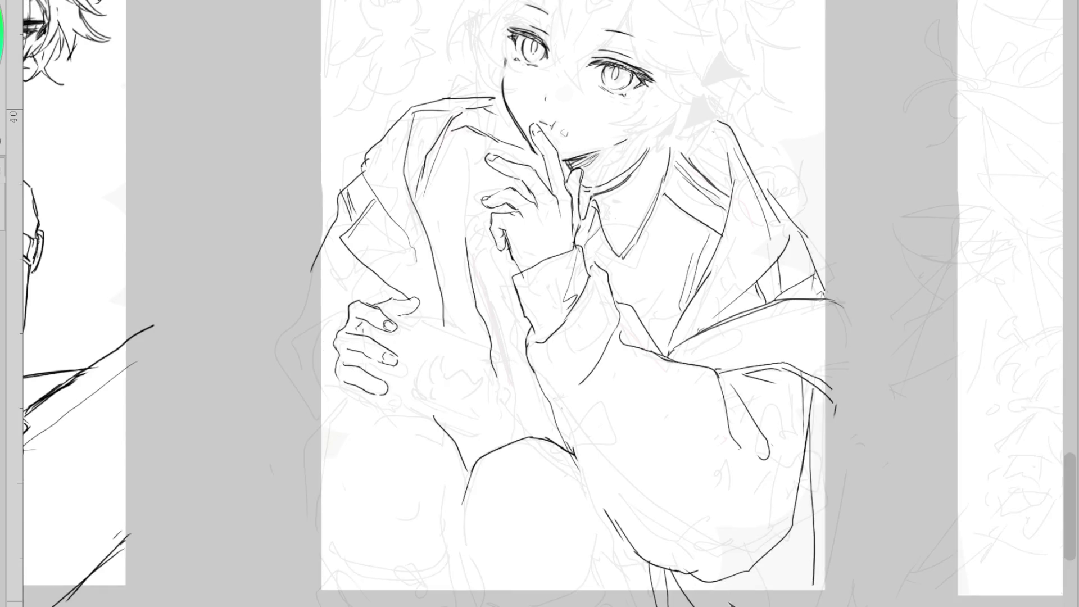
left_click_drag(828, 482, 771, 606)
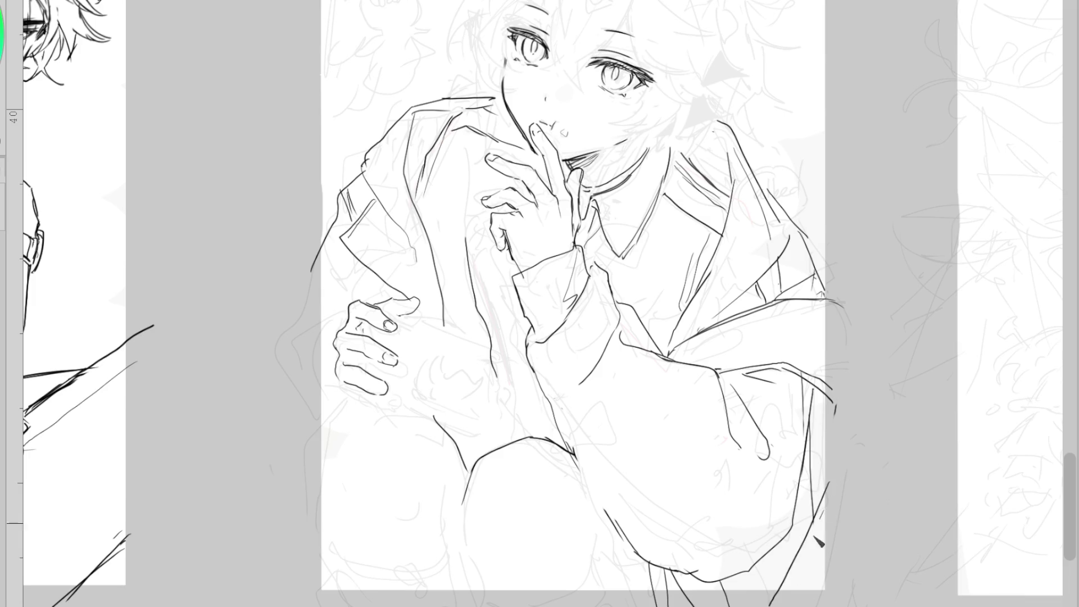
left_click_drag(830, 483, 772, 606)
Outline both knees with their inner edges, the left knee's lower contour, and the sock band
mouse_move(449, 434)
left_mouse_down()
mouse_move(415, 409)
mouse_move(346, 430)
mouse_move(324, 514)
left_mouse_up()
key("ctrl+z")
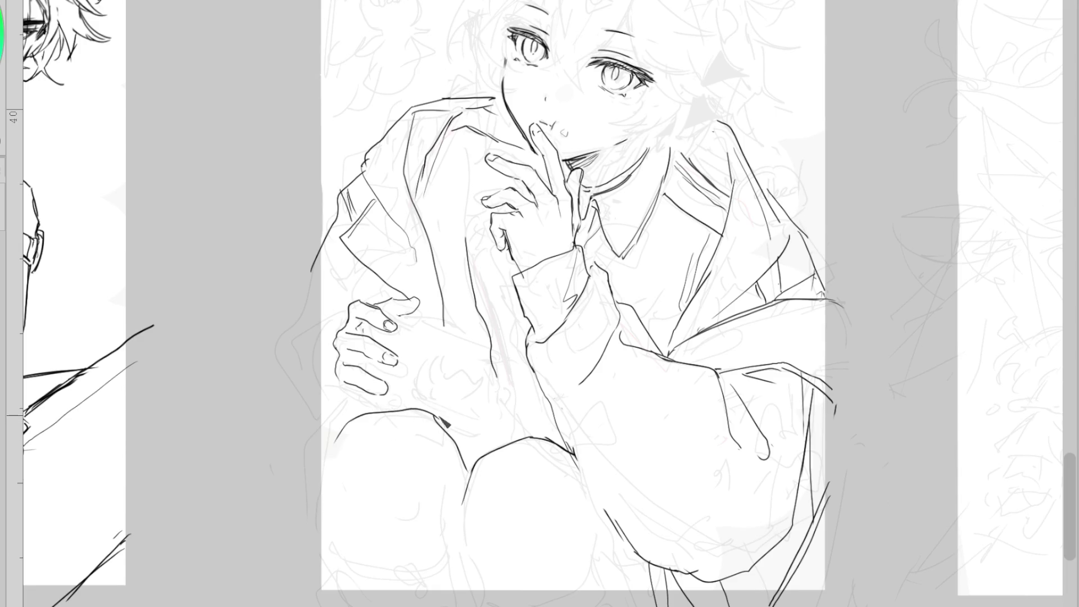
left_click_drag(340, 432, 351, 605)
key("ctrl+z")
key("ctrl+z")
mouse_move(341, 434)
left_mouse_down()
mouse_move(327, 472)
mouse_move(331, 563)
left_mouse_up()
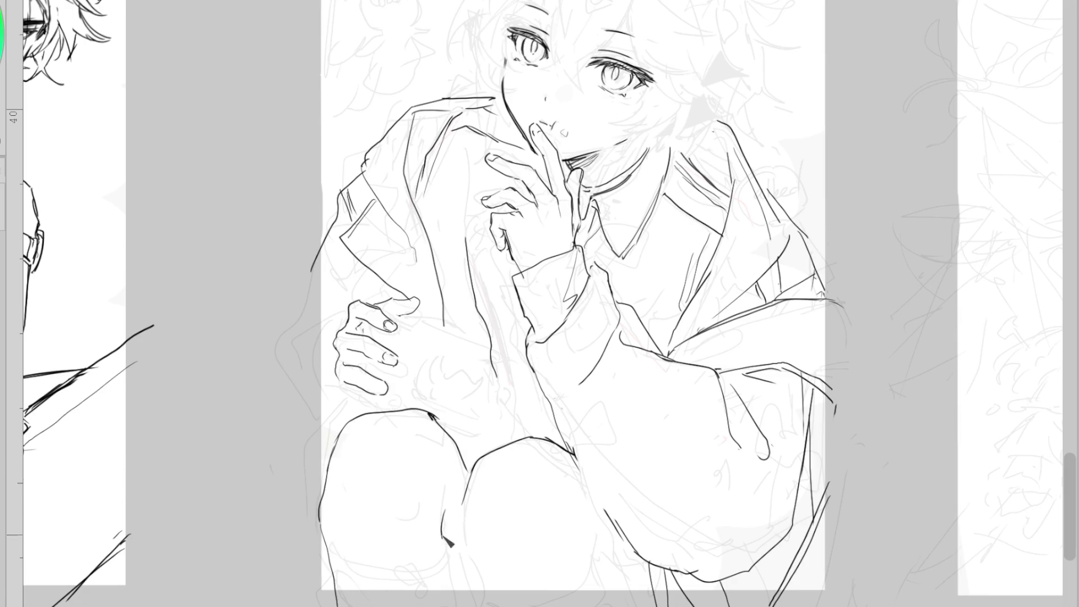
left_click_drag(446, 490, 457, 594)
left_click_drag(461, 499, 478, 566)
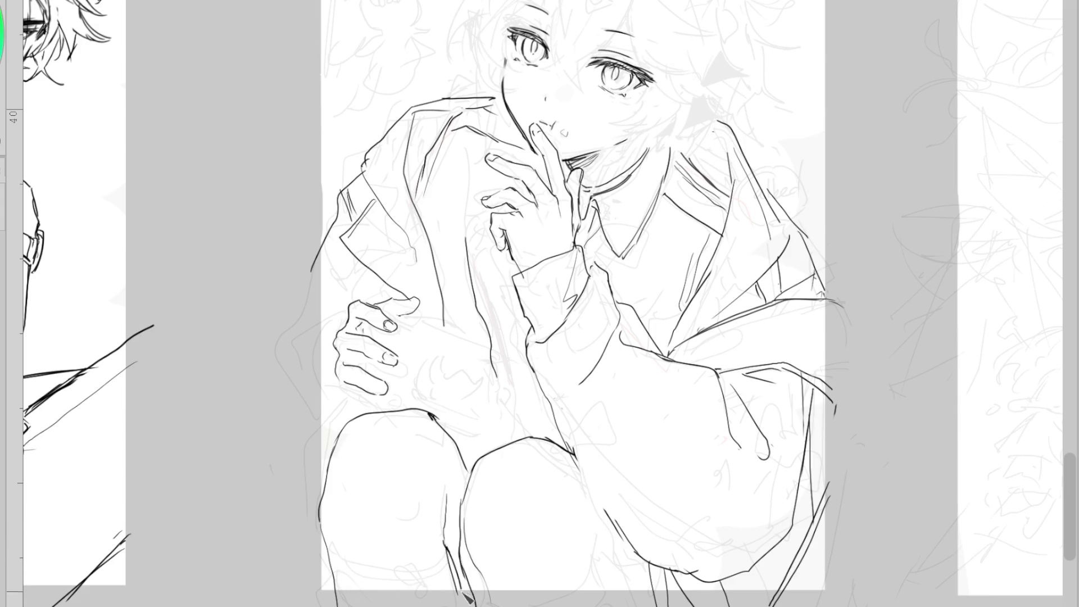
left_click_drag(447, 538, 455, 578)
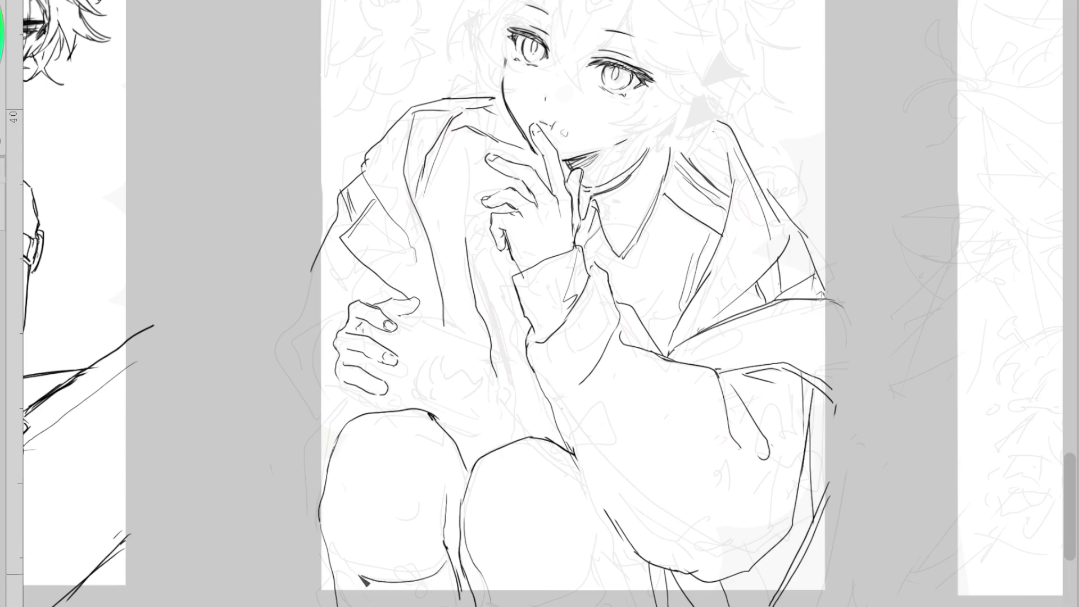
left_click_drag(328, 537, 457, 579)
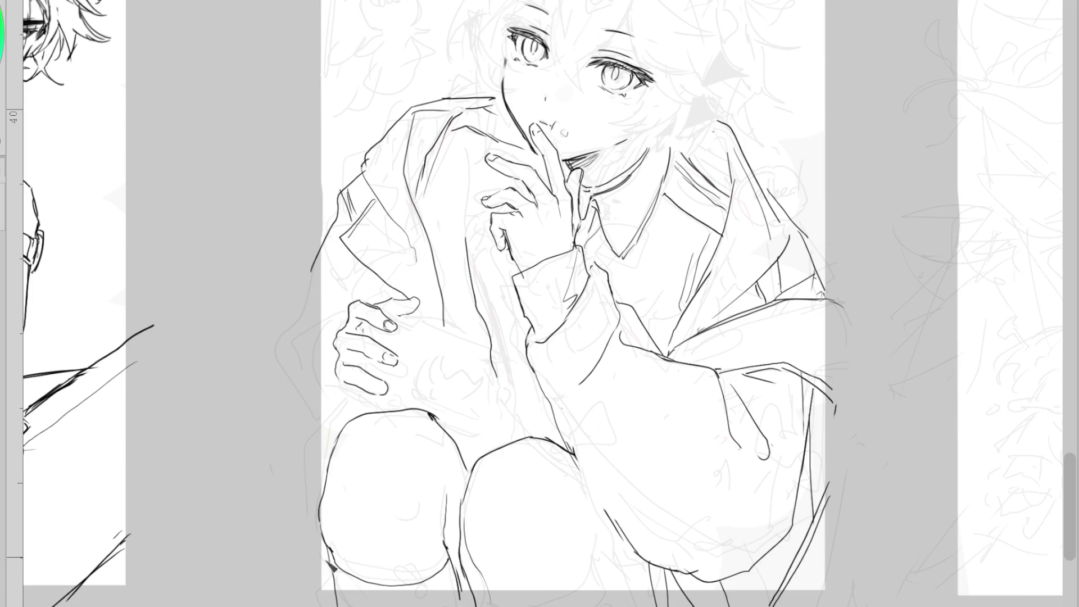
left_click_drag(336, 580, 457, 582)
left_click_drag(594, 537, 606, 585)
With the canvas mirrored, refine the left knee contour and add lower-leg and inner knee lines
key("h")
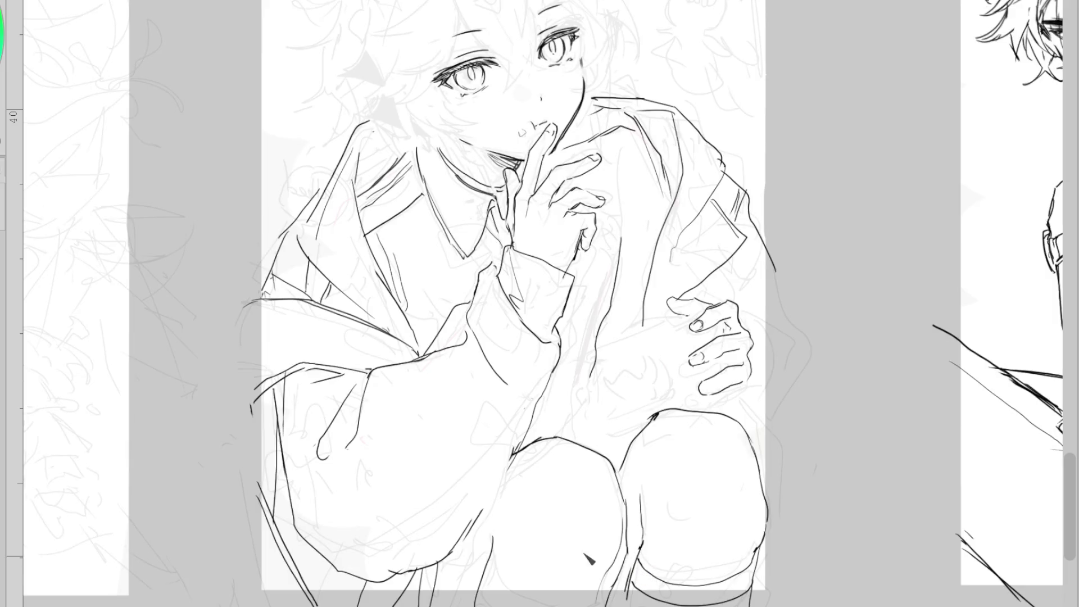
left_click_drag(503, 478, 481, 506)
left_click_drag(522, 441, 480, 508)
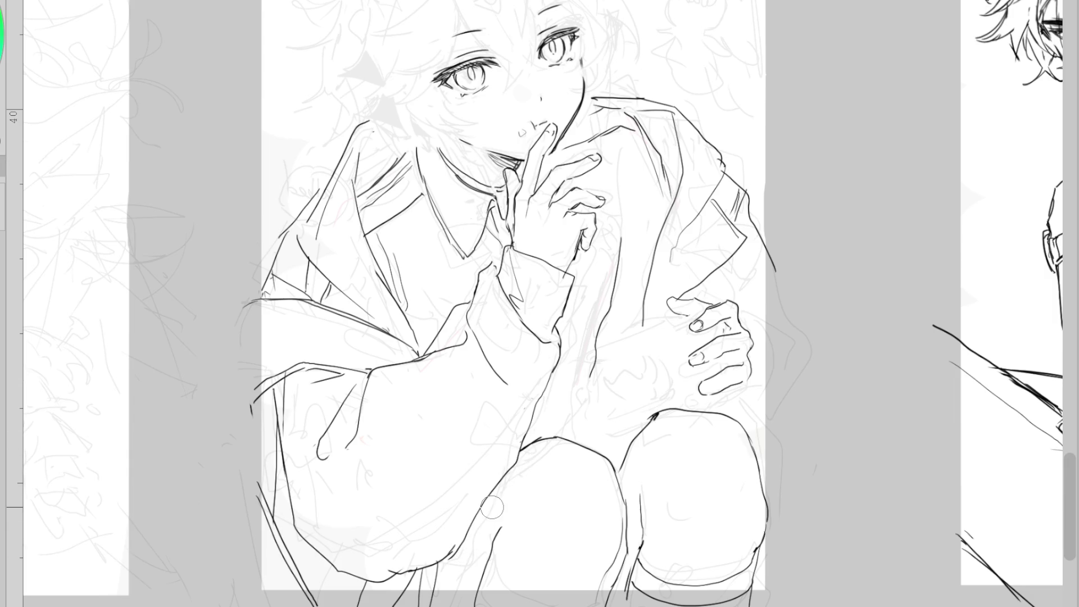
left_click_drag(451, 559, 455, 601)
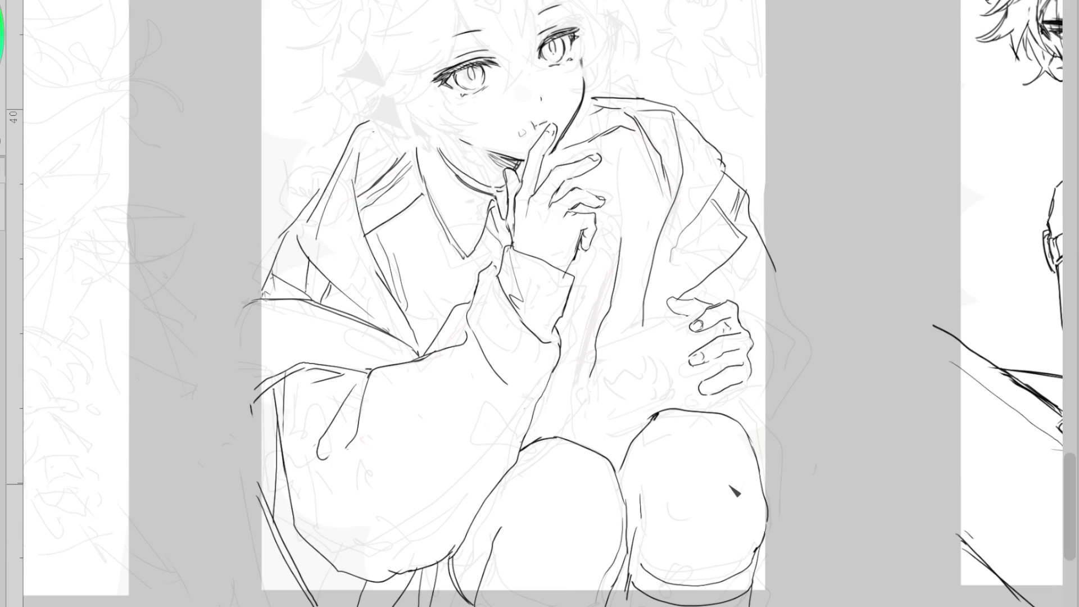
key("m")
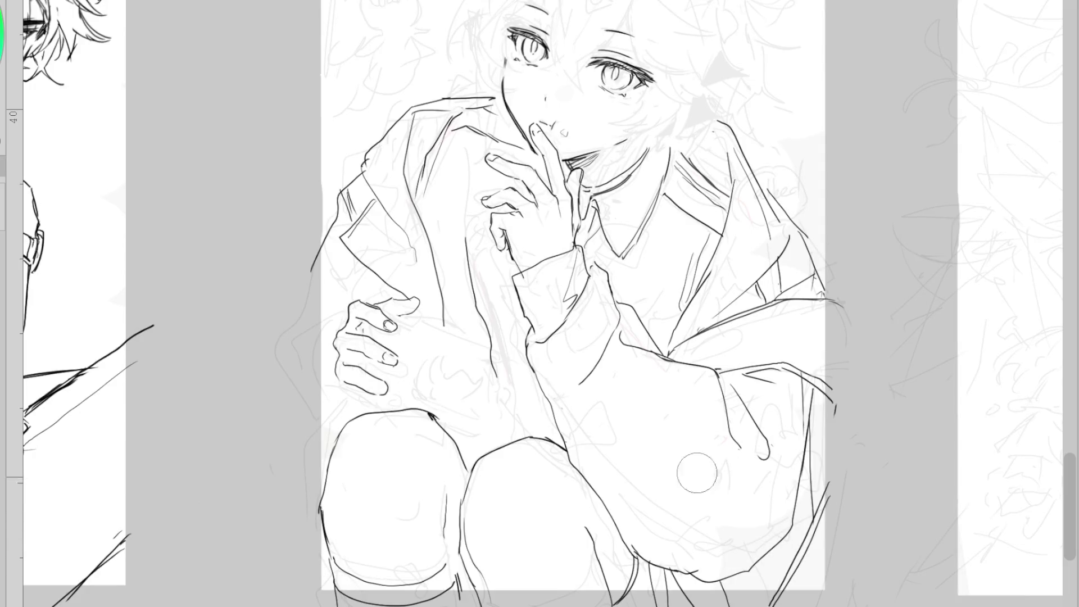
left_click_drag(451, 527, 458, 559)
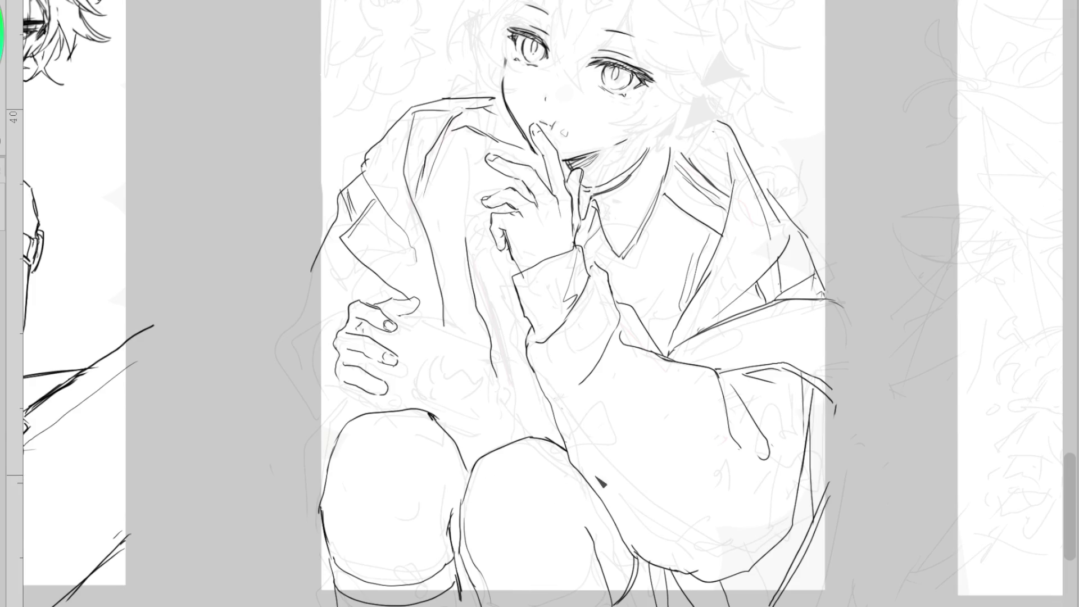
scroll(600, 482, "down", 2)
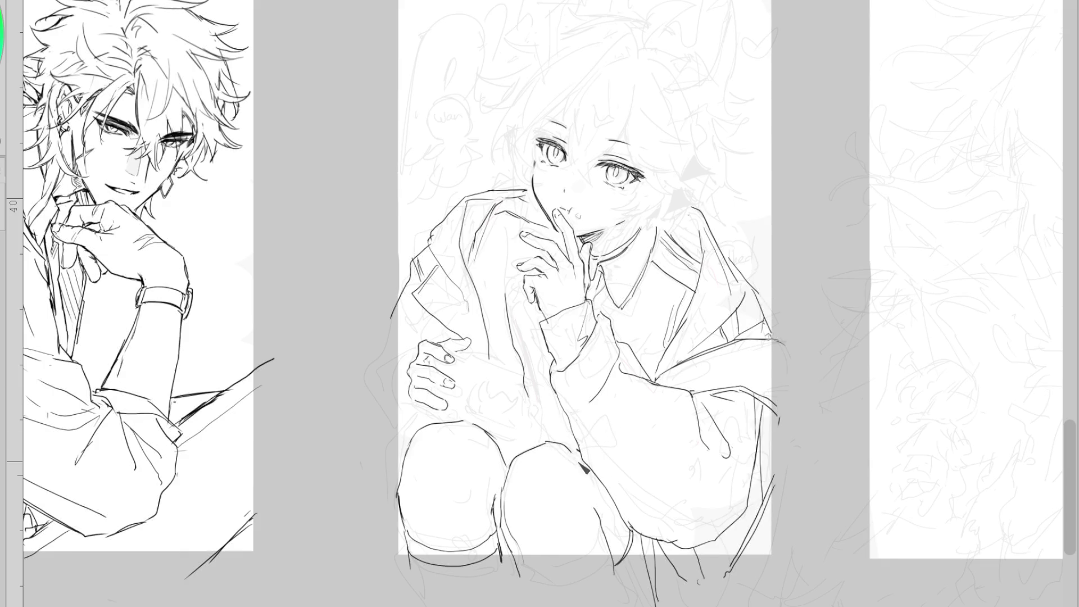
Redraw the knee and thigh contour, checking it in a horizontally mirrored view
mouse_move(584, 469)
left_mouse_down()
mouse_move(621, 514)
mouse_move(597, 518)
left_mouse_up()
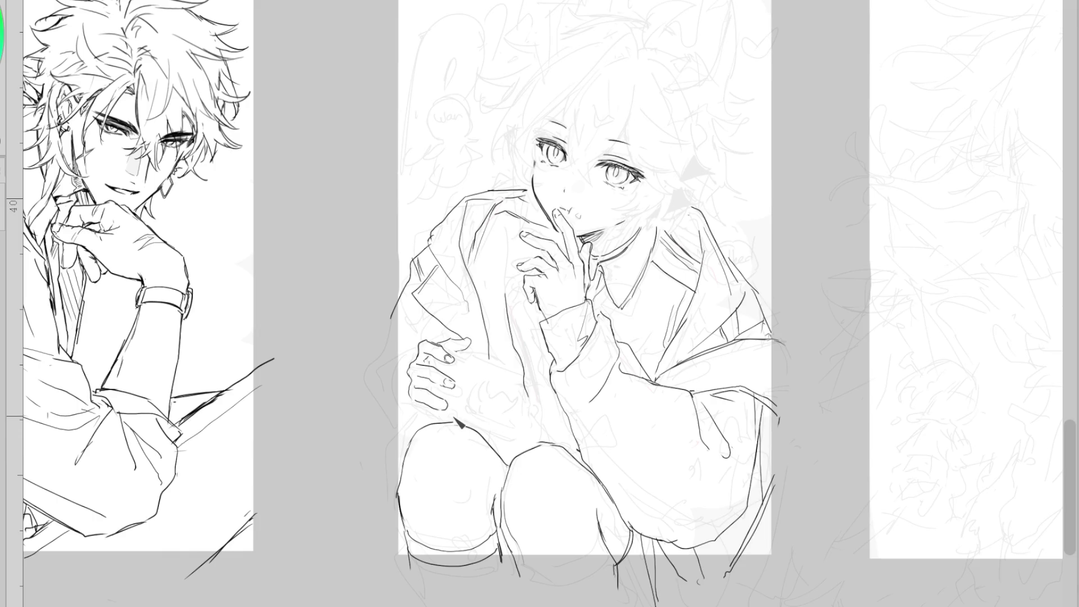
key("h")
left_click_drag(677, 435, 680, 534)
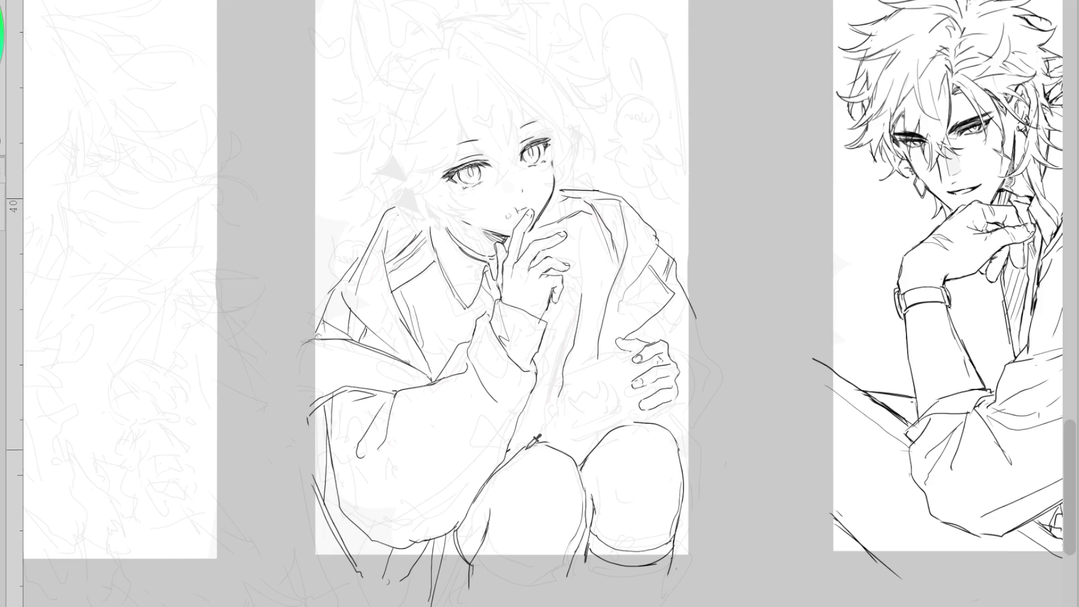
Ink the sleeve cuff lines around the wrist and erase the lower finger's bottom contour
mouse_move(500, 301)
left_mouse_down()
mouse_move(545, 324)
mouse_move(543, 351)
left_mouse_up()
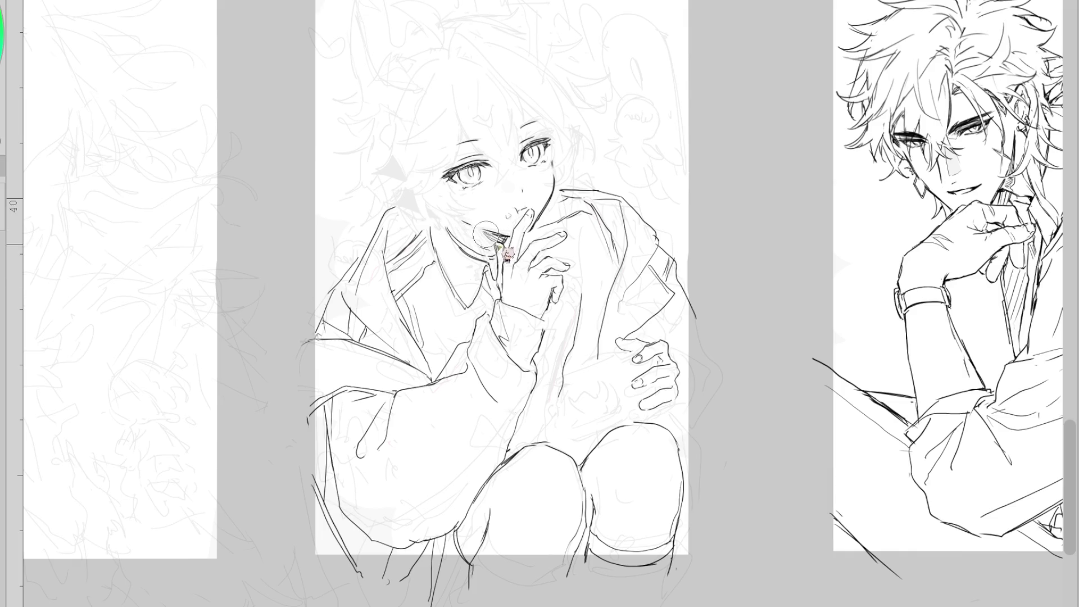
left_click_drag(543, 310, 548, 326)
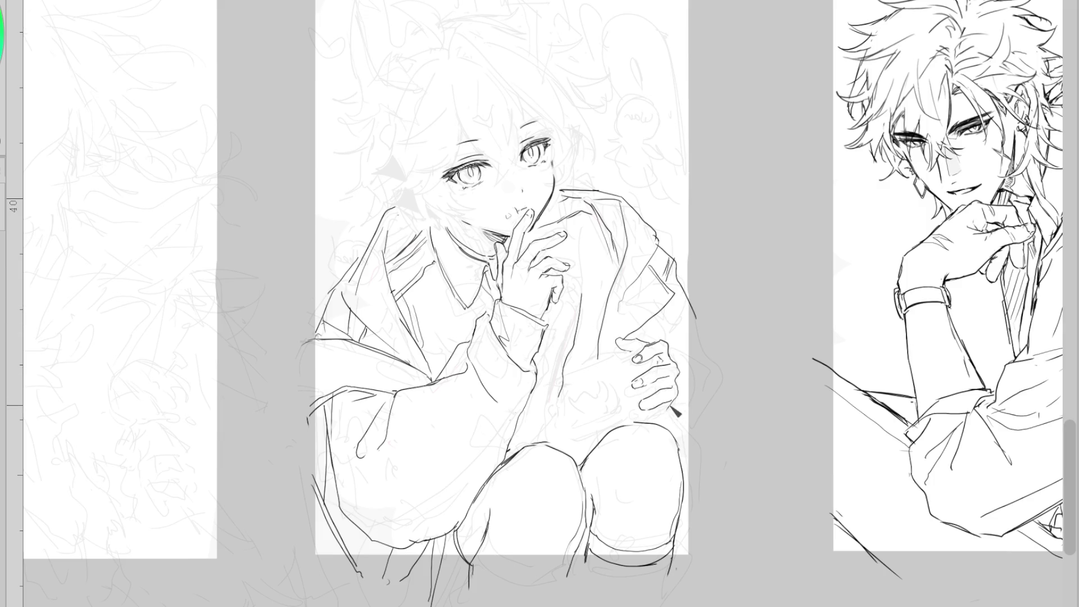
scroll(673, 417, "up", 3)
mouse_move(620, 423)
left_mouse_down()
mouse_move(595, 441)
mouse_move(621, 446)
mouse_move(617, 432)
mouse_move(595, 440)
left_mouse_up()
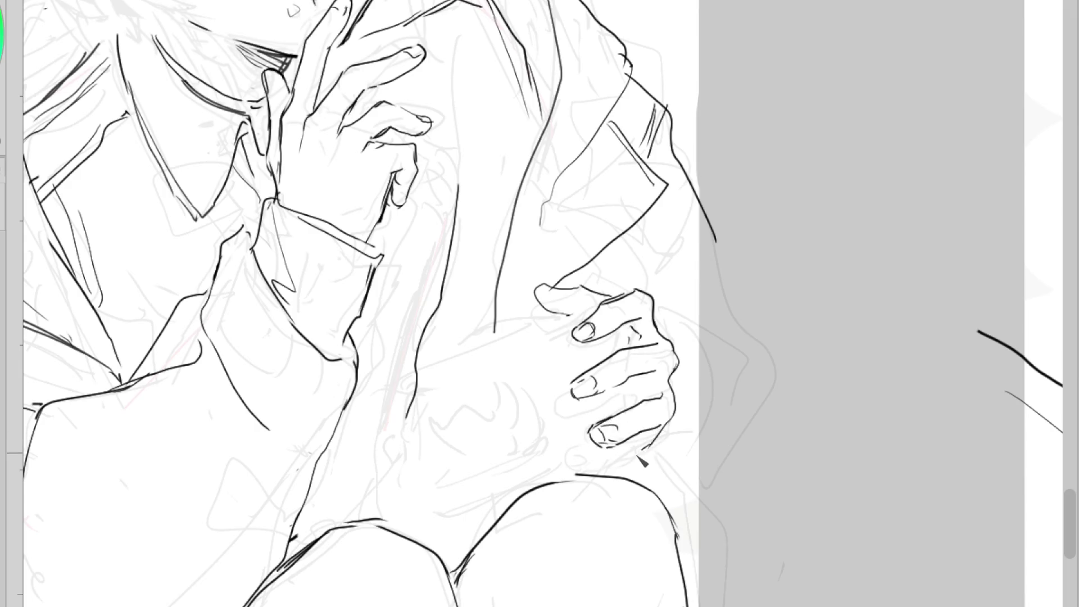
Redraw the lowest finger's underside and the middle finger's contour, fingertip and knuckle
left_click_drag(649, 451, 598, 474)
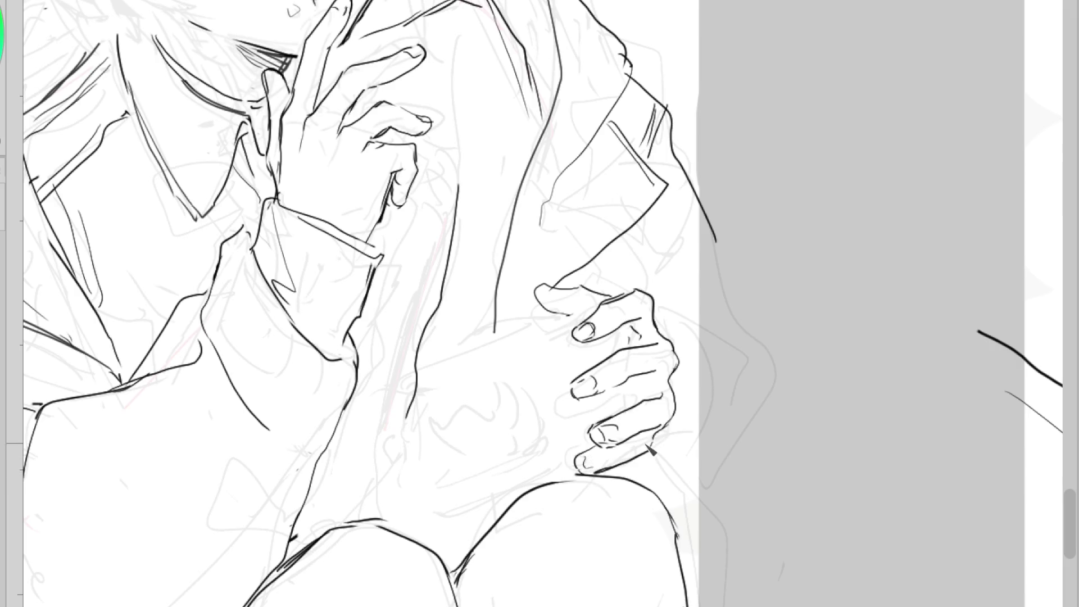
mouse_move(656, 456)
left_mouse_down()
mouse_move(605, 476)
mouse_move(618, 480)
left_mouse_up()
left_click_drag(591, 378, 629, 354)
mouse_move(573, 393)
left_mouse_down()
mouse_move(626, 374)
mouse_move(576, 387)
left_mouse_up()
mouse_move(644, 365)
left_mouse_down()
mouse_move(589, 395)
mouse_move(580, 379)
mouse_move(590, 396)
left_mouse_up()
mouse_move(668, 351)
left_mouse_down()
mouse_move(666, 387)
mouse_move(618, 390)
left_mouse_up()
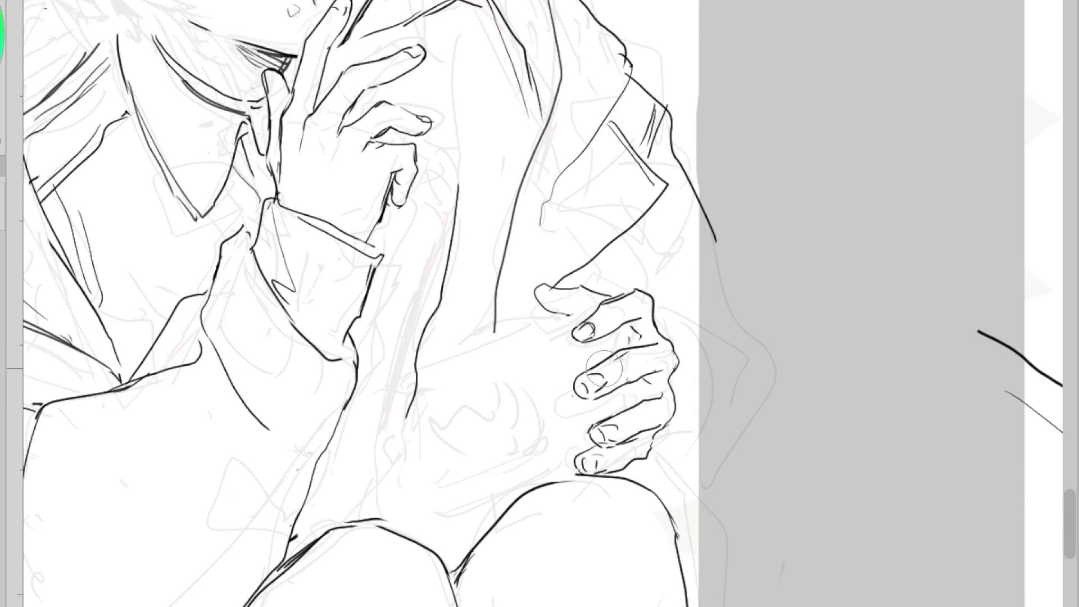
In the mirrored view, add a nail line on the middle fingertip and fix the index nail
key("h")
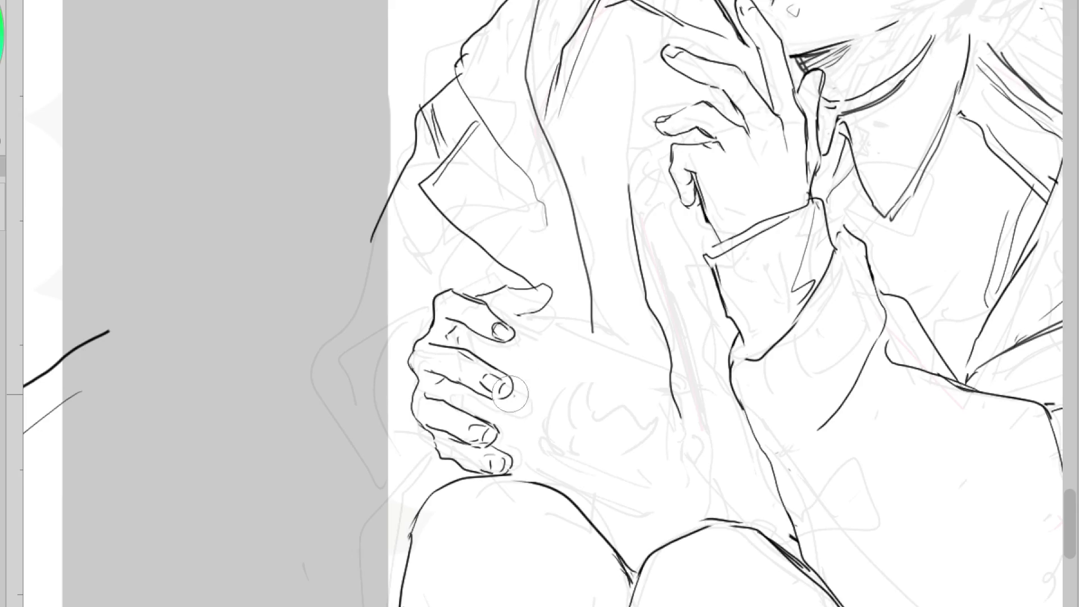
left_click_drag(480, 384, 503, 396)
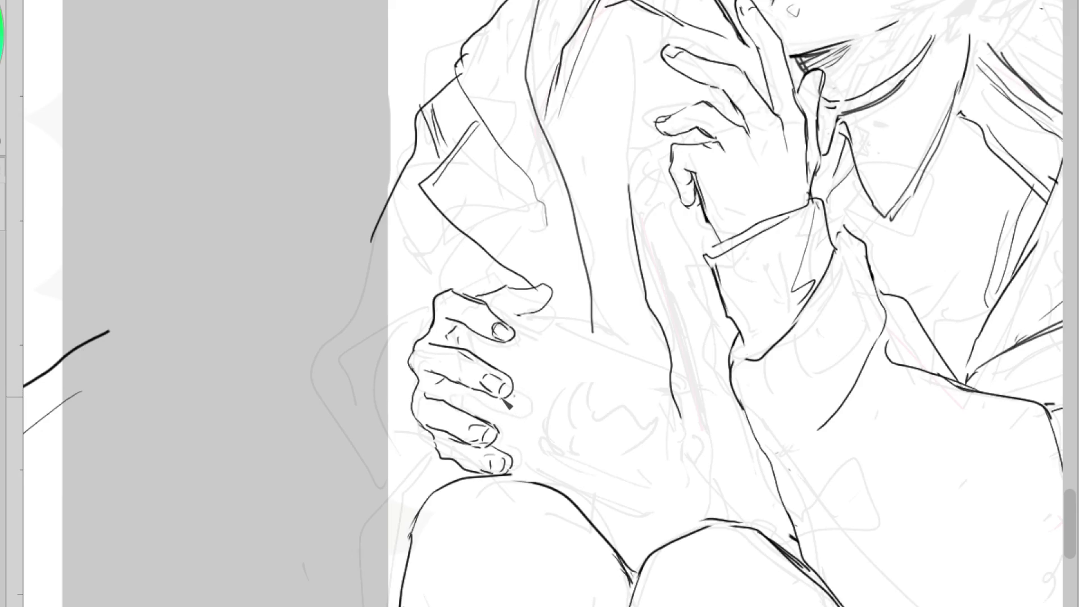
mouse_move(509, 334)
left_mouse_down()
mouse_move(500, 321)
mouse_move(511, 333)
left_mouse_up()
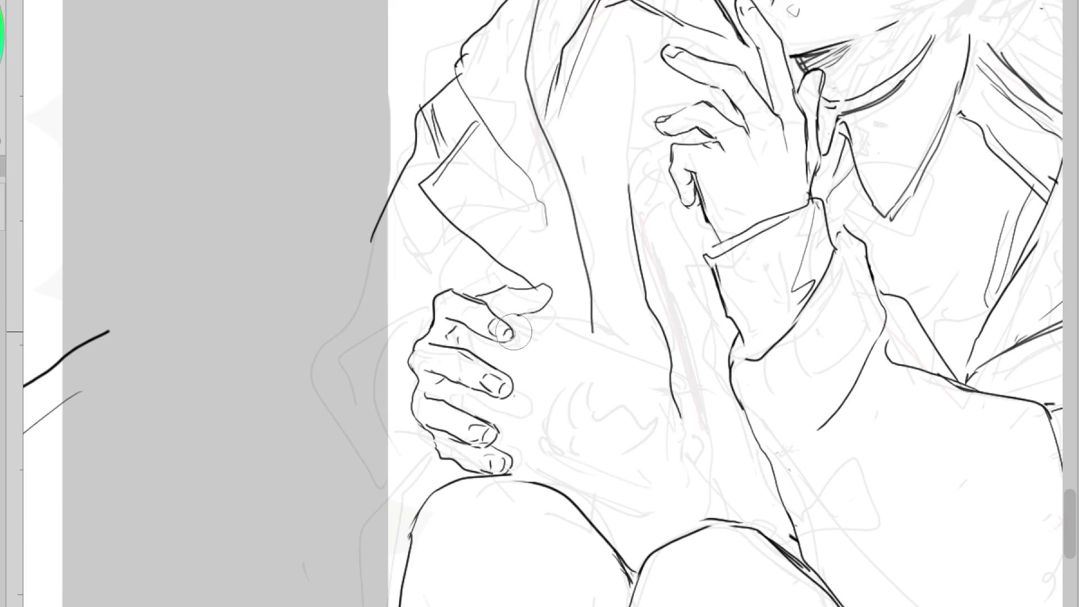
scroll(528, 506, "down", 2)
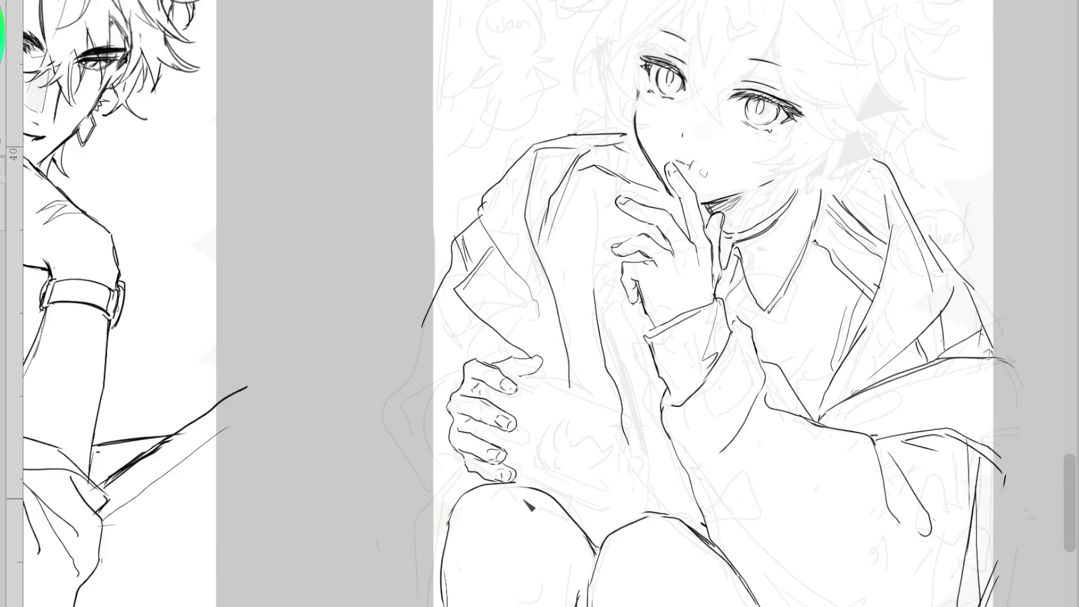
Erase the finger contour atop the hand, double the sleeve cuff edge and add a cuff button
mouse_move(542, 360)
left_mouse_down()
mouse_move(494, 359)
mouse_move(534, 357)
left_mouse_up()
left_click_drag(460, 289, 492, 325)
key("ctrl+z")
left_click_drag(487, 327, 494, 330)
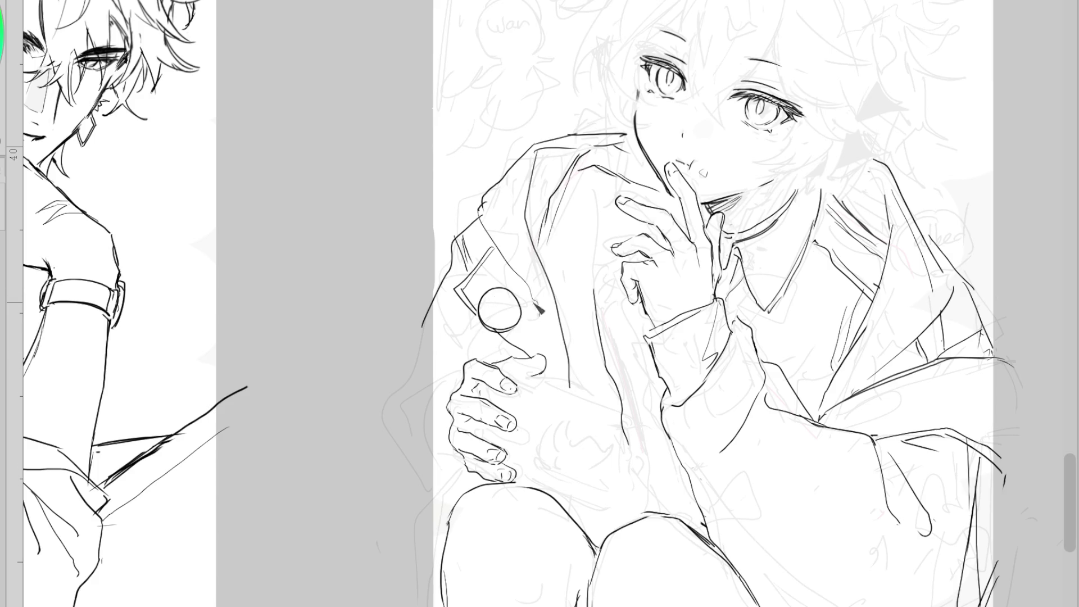
Ink the line running along the sleeve edge
left_click_drag(588, 147, 549, 233)
key("ctrl+z")
left_click_drag(572, 347, 563, 262)
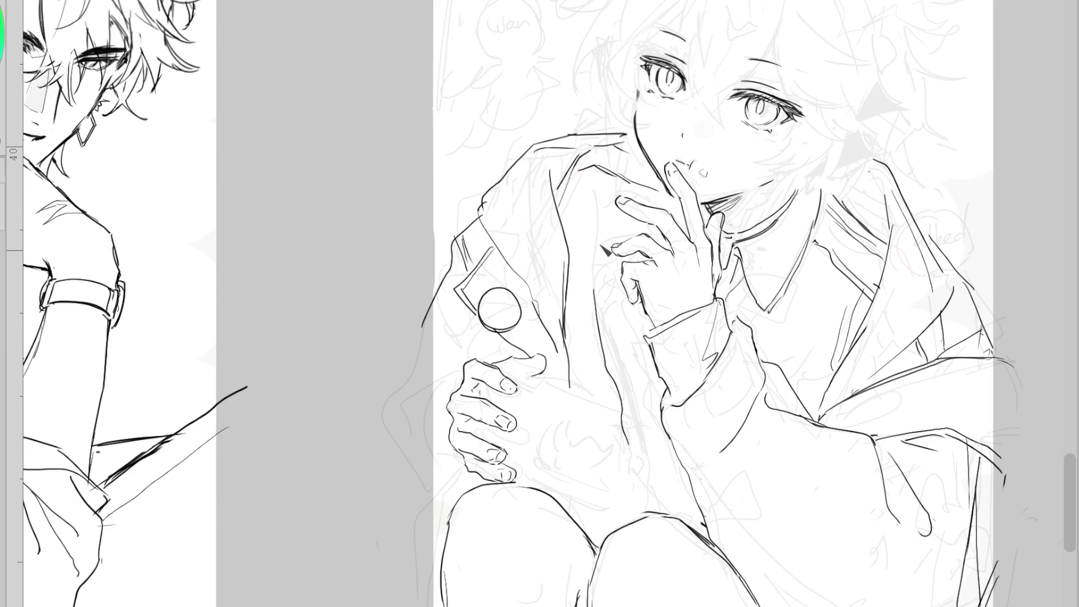
left_click_drag(562, 320, 566, 354)
Ink a short stroke on the right collar lapel
left_click_drag(887, 261, 845, 360)
key("ctrl+z")
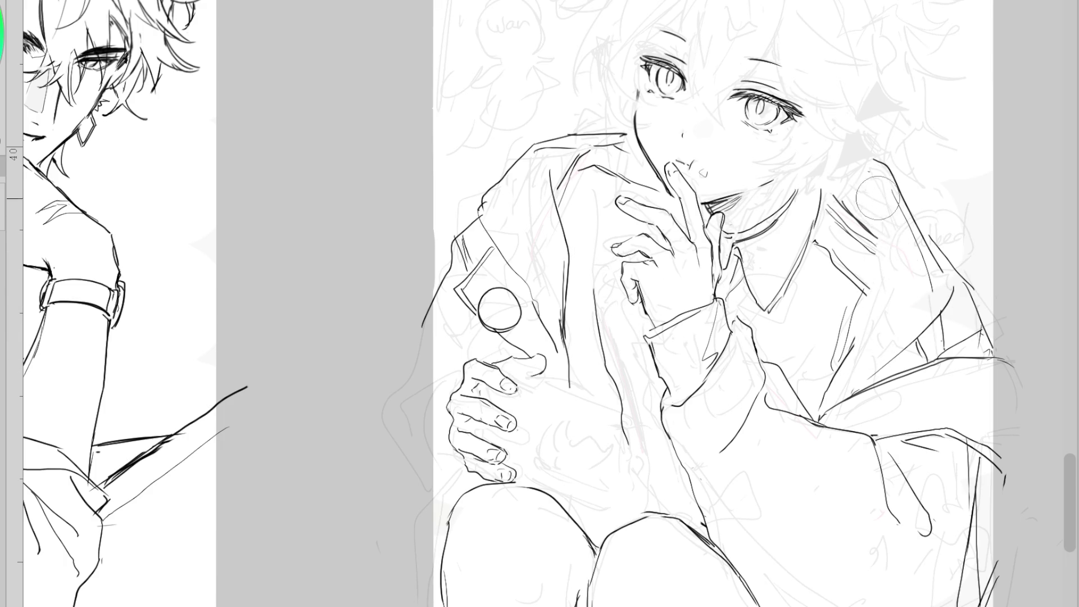
mouse_move(872, 222)
left_mouse_down()
mouse_move(884, 230)
mouse_move(836, 390)
left_mouse_up()
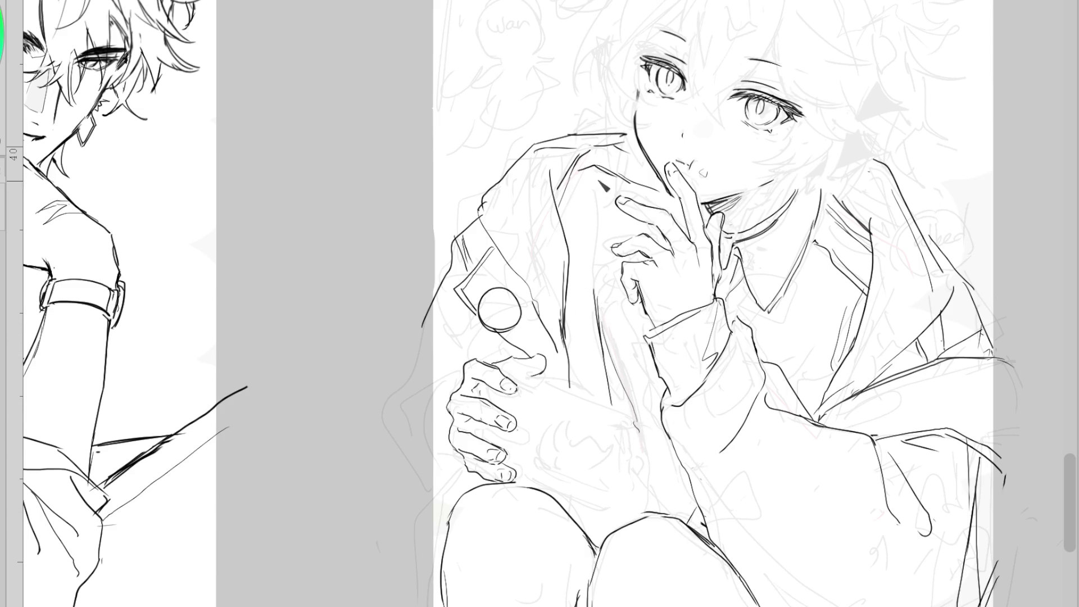
Extend the sleeve line toward the cuff
left_click_drag(570, 384, 599, 380)
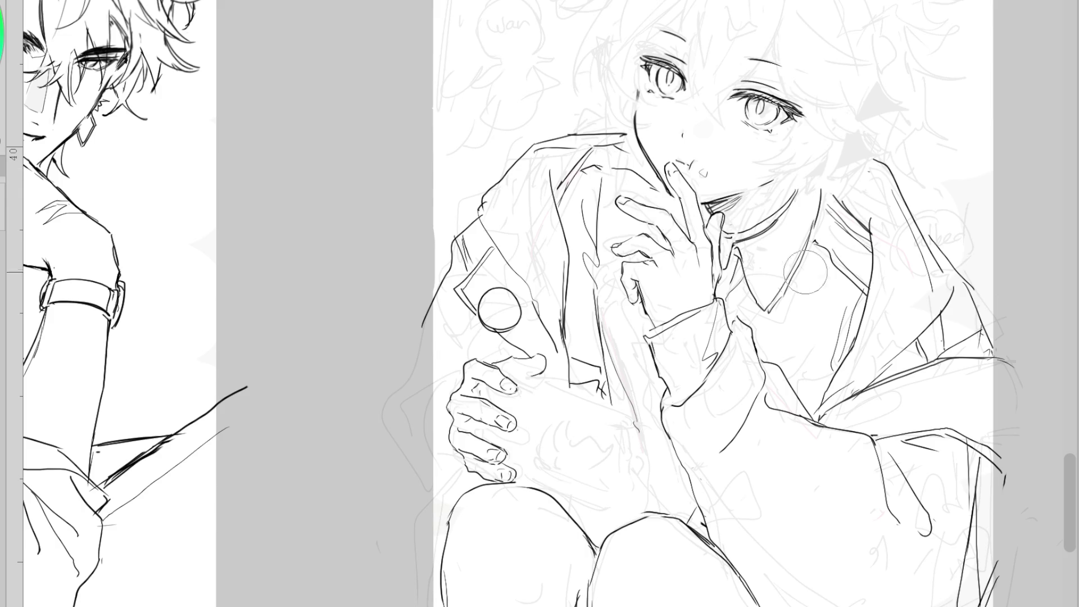
left_click_drag(636, 374, 648, 459)
key("ctrl+z")
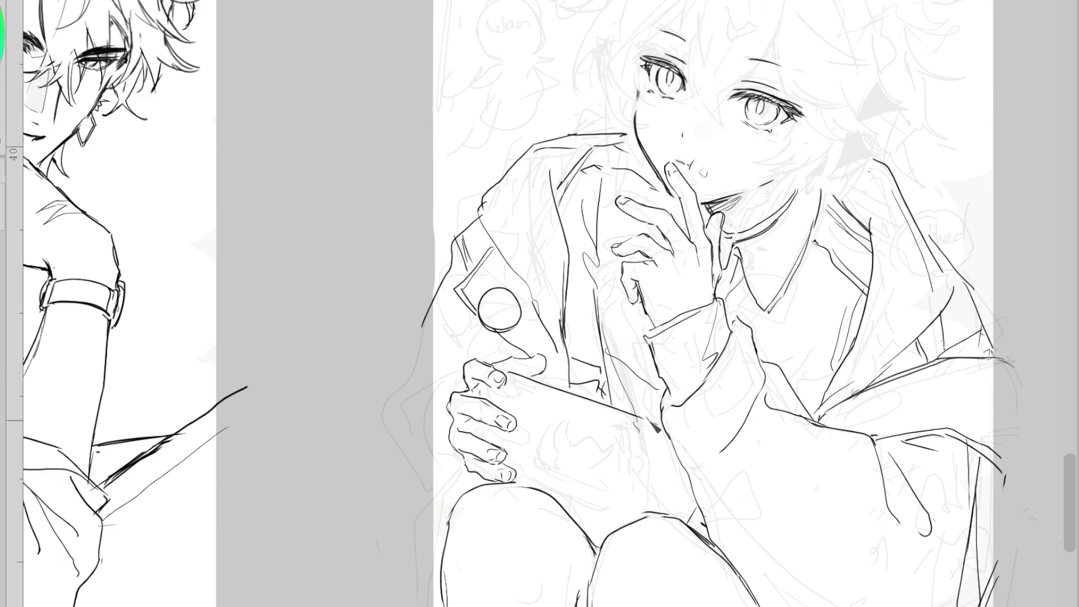
In a mirrored view, shade the dark gaps between the lower hand's fingers
key("h")
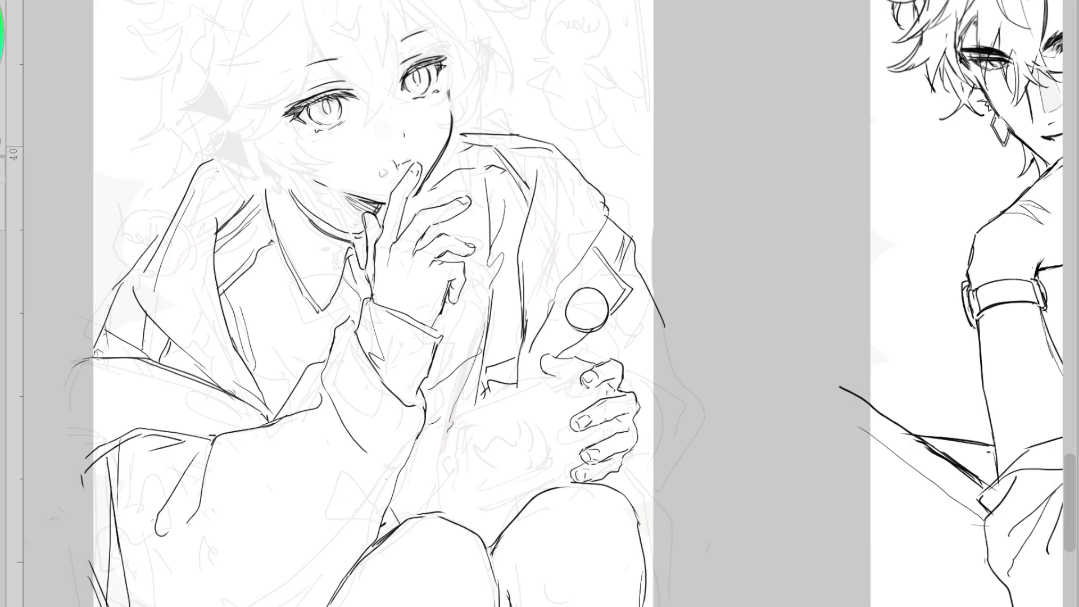
mouse_move(612, 436)
left_mouse_down()
mouse_move(600, 430)
mouse_move(600, 448)
left_mouse_up()
left_click_drag(613, 393, 610, 401)
Ink the game device's bottom, left and top edges up to the thumb
mouse_move(581, 373)
left_mouse_down()
mouse_move(458, 413)
mouse_move(441, 509)
mouse_move(571, 481)
left_mouse_up()
key("ctrl+z")
left_click_drag(440, 510, 574, 482)
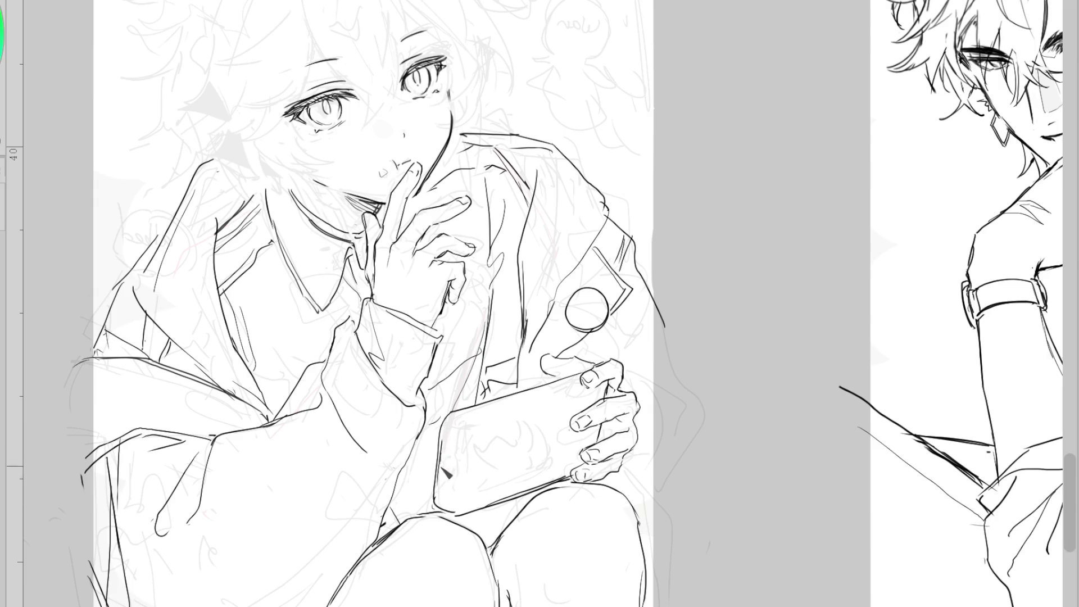
left_click_drag(450, 438, 452, 512)
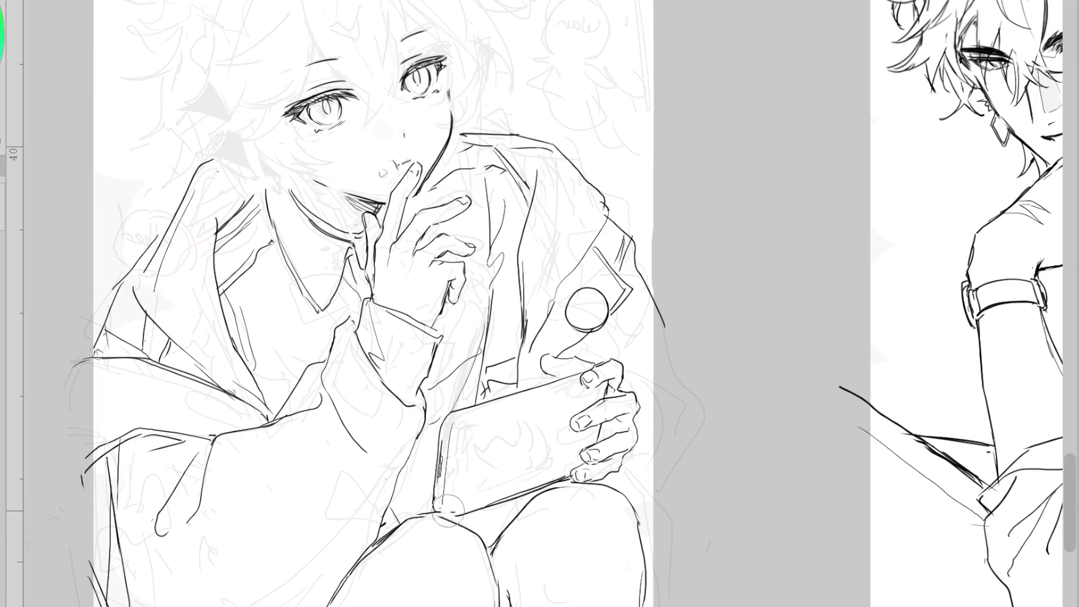
left_click_drag(454, 422, 556, 394)
key("ctrl+z")
left_click_drag(452, 426, 585, 389)
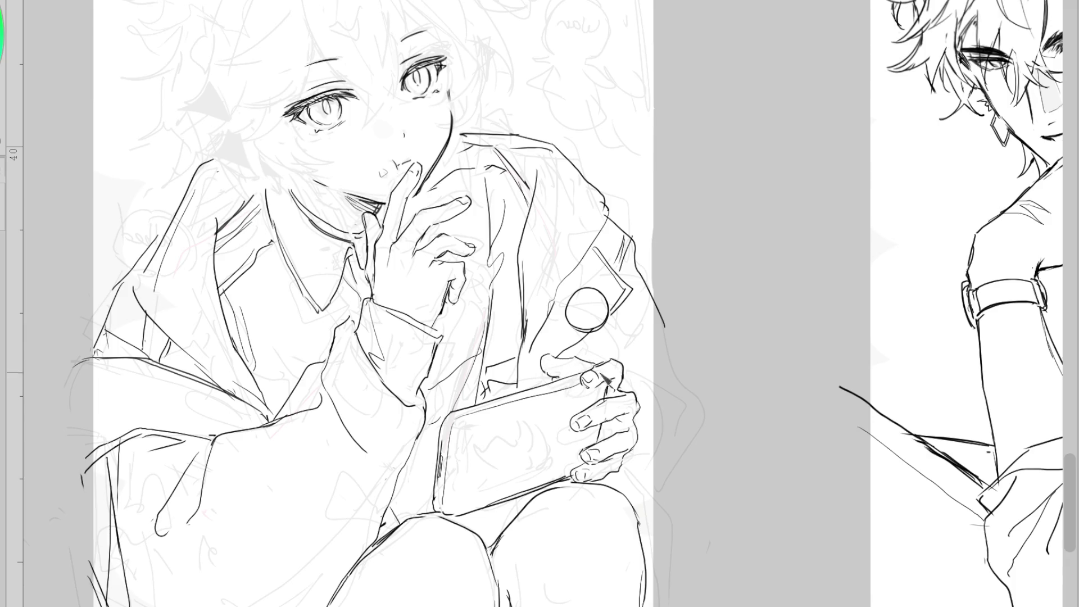
Ink the thumb knuckle line and return the canvas to its normal orientation
left_click_drag(622, 371, 643, 386)
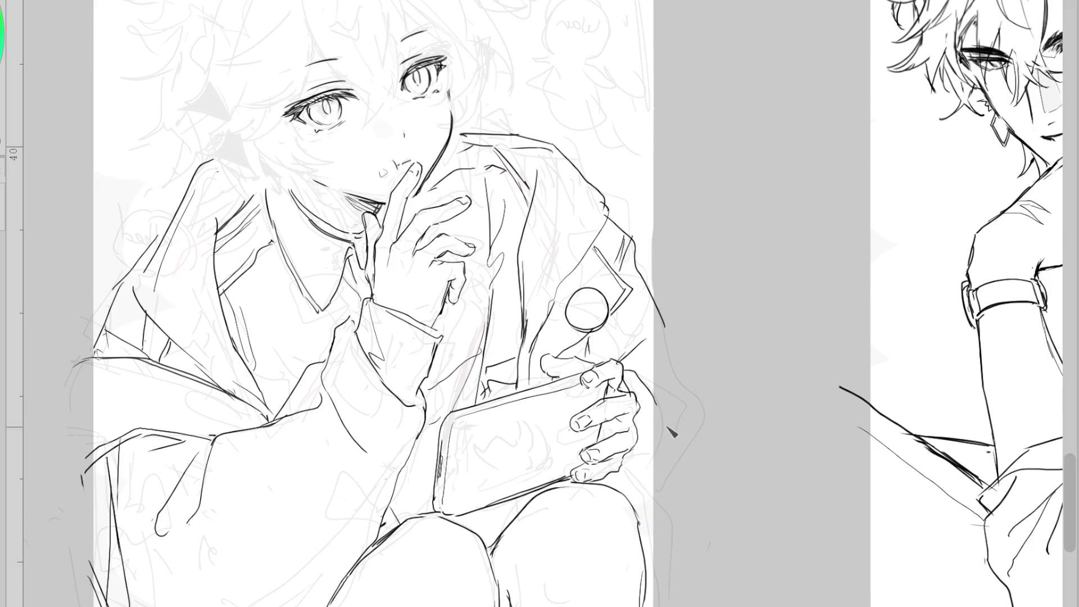
left_click_drag(678, 437, 660, 553)
key("ctrl+z")
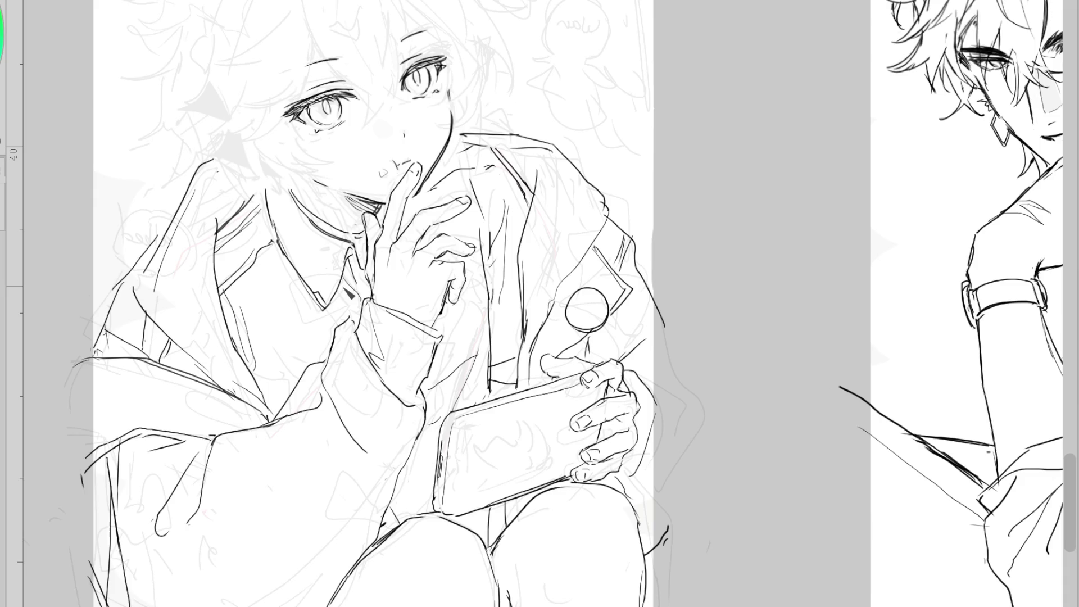
key("h")
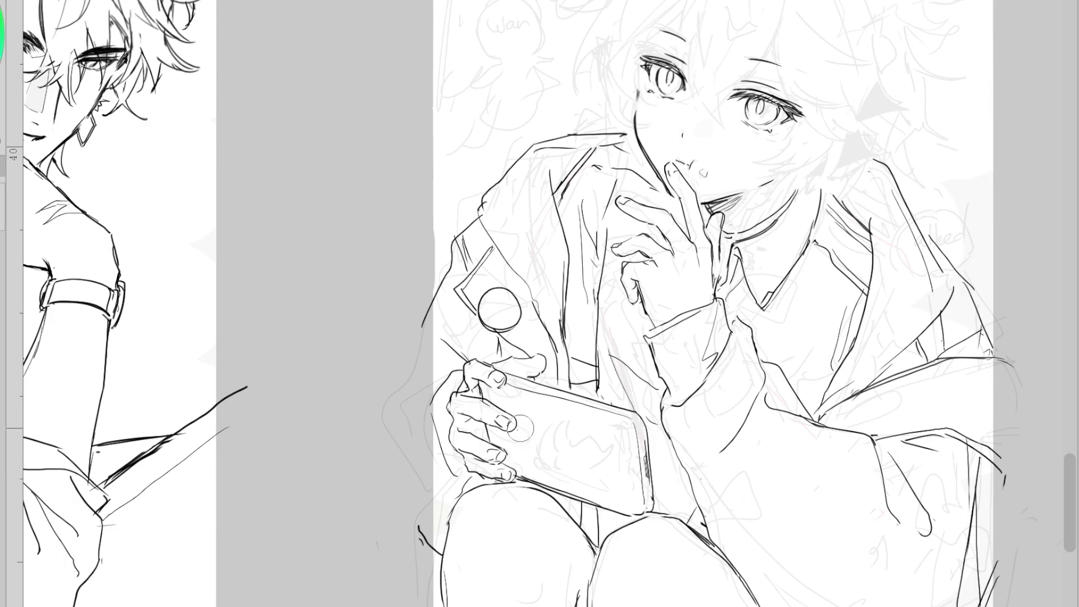
Ink the lower hand's thumb, darken the neck line and redraw the left shoulder smoothly
left_click_drag(516, 356, 527, 375)
left_click_drag(816, 176, 809, 230)
left_click_drag(624, 134, 531, 147)
left_click_drag(623, 128, 534, 145)
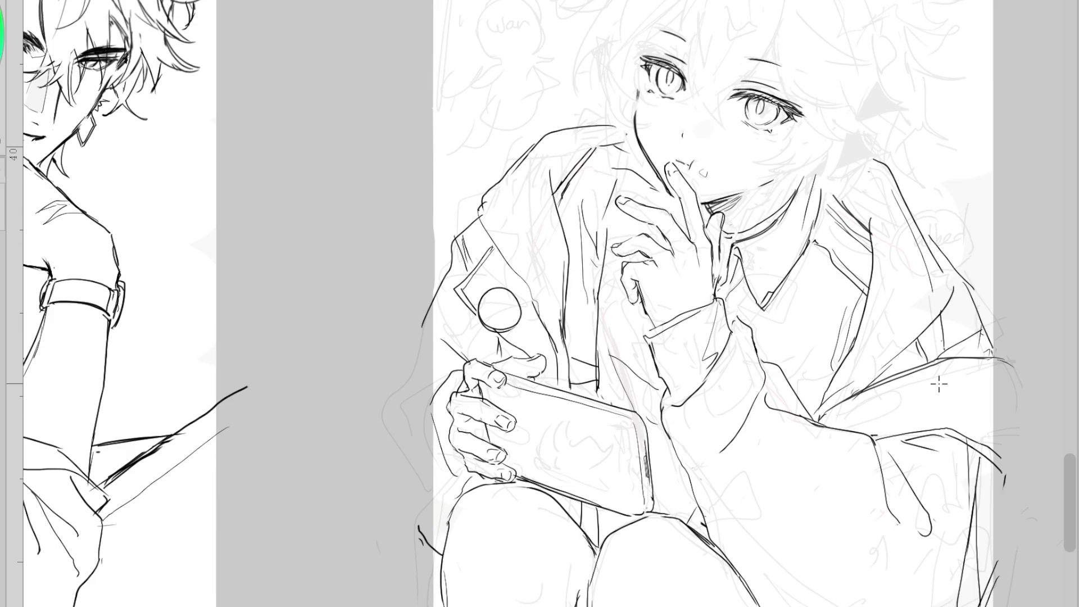
Sample the line colour and ink the collar strokes
left_click(607, 167, "alt")
mouse_move(864, 284)
left_mouse_down()
mouse_move(830, 251)
mouse_move(868, 242)
left_mouse_up()
left_click_drag(837, 198, 889, 250)
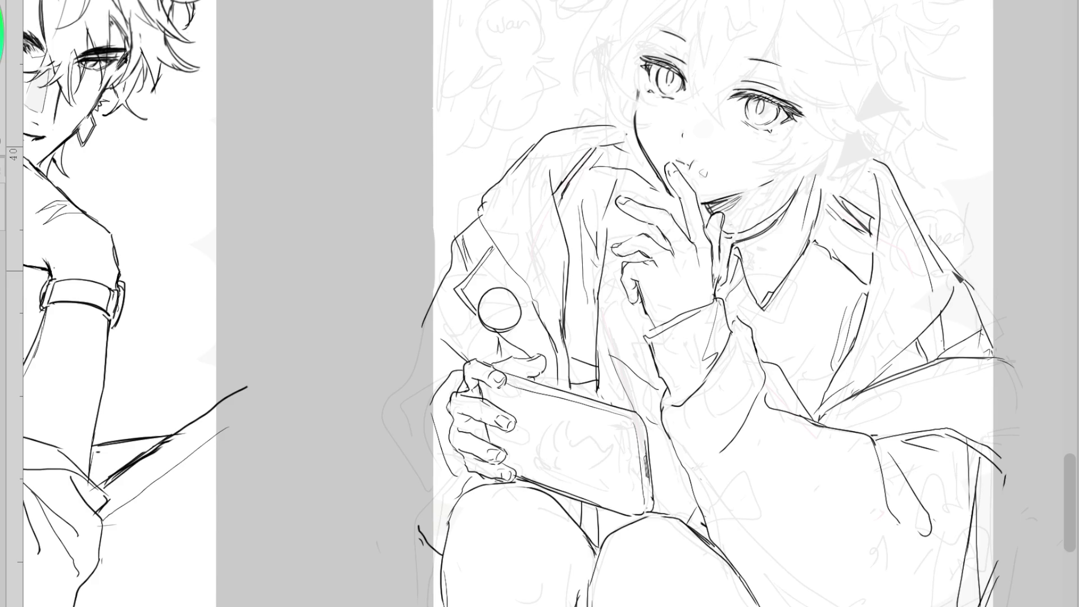
Redraw the right shoulder's outer edge as a smooth curve
left_click_drag(907, 198, 965, 279)
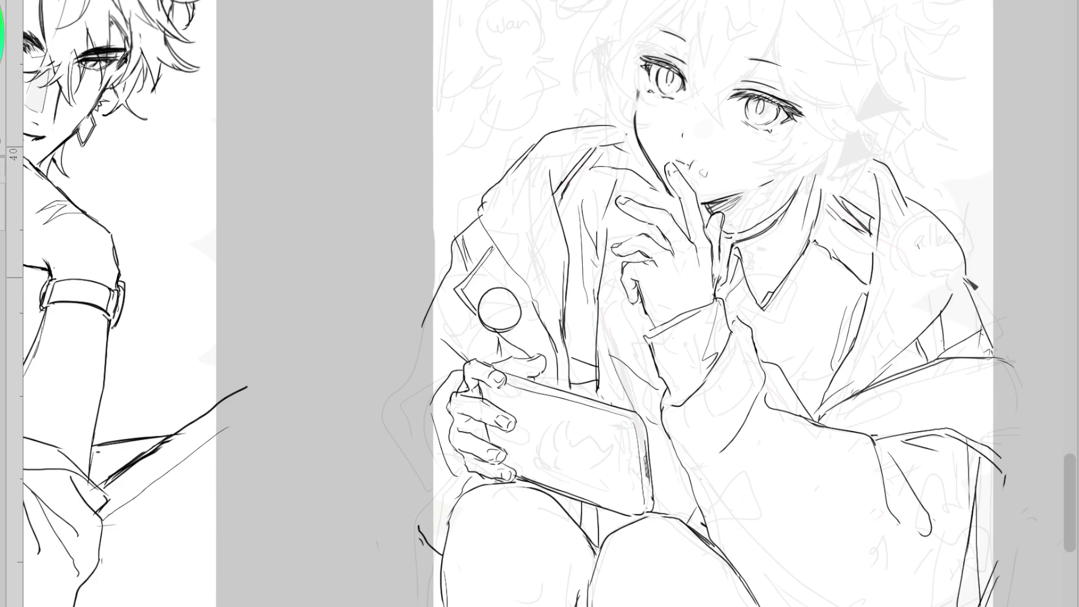
key("ctrl+z")
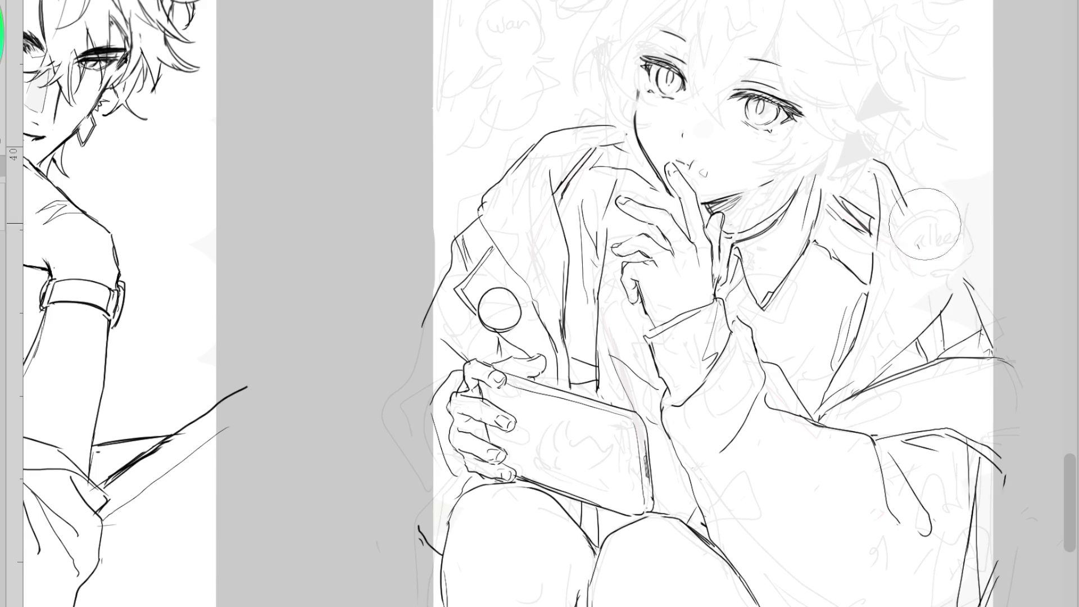
left_click_drag(882, 168, 967, 299)
key("ctrl+z")
mouse_move(887, 172)
left_mouse_down()
mouse_move(966, 303)
mouse_move(879, 379)
left_mouse_up()
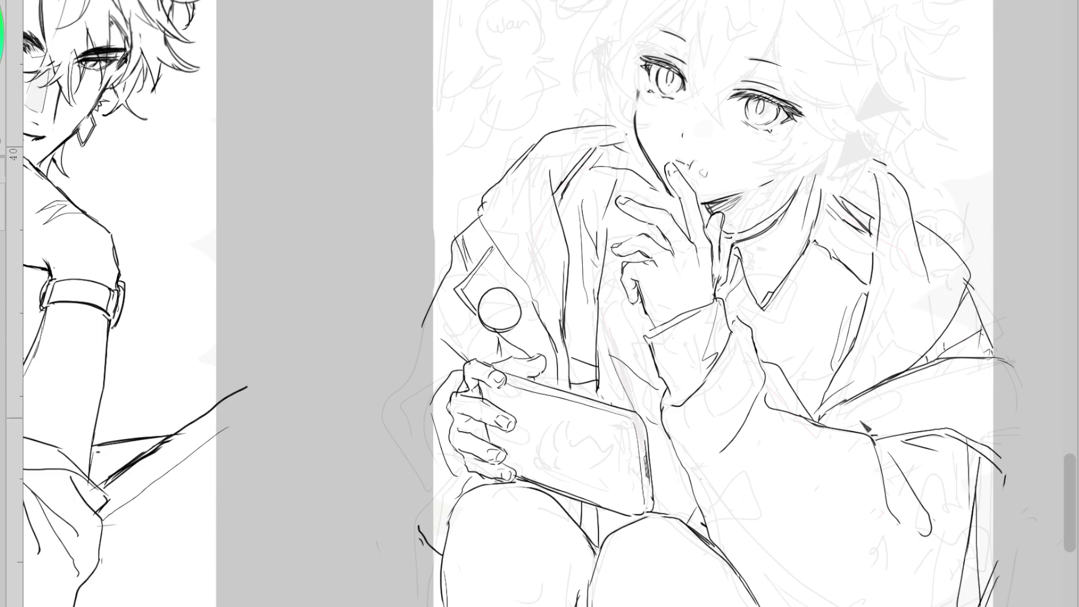
scroll(777, 361, "down", 1)
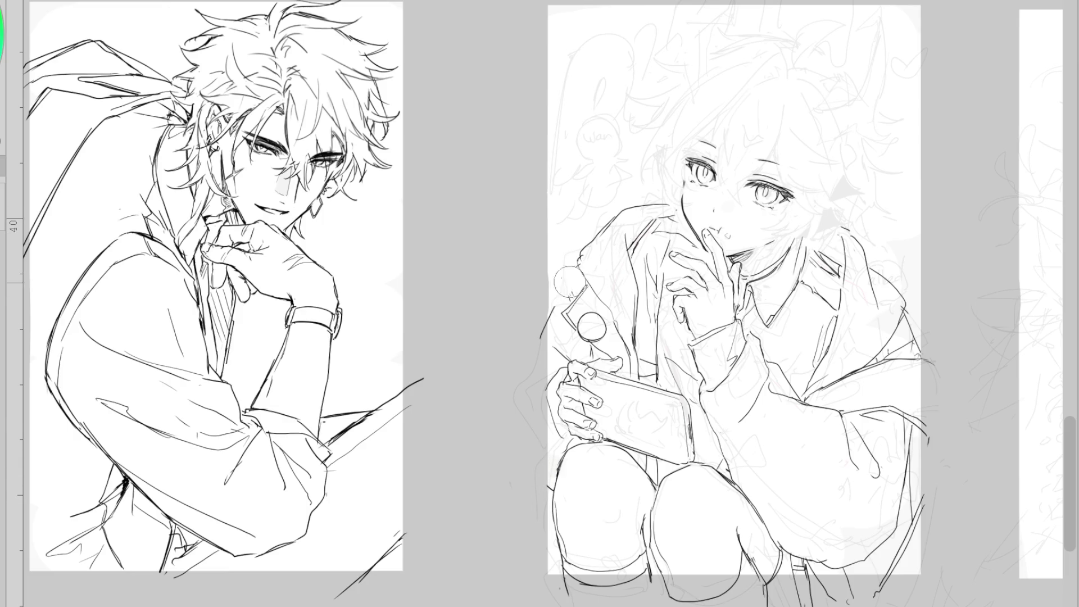
Smooth the lapel lines near the collar and redraw the jacket's left front edge
left_click_drag(587, 281, 565, 312)
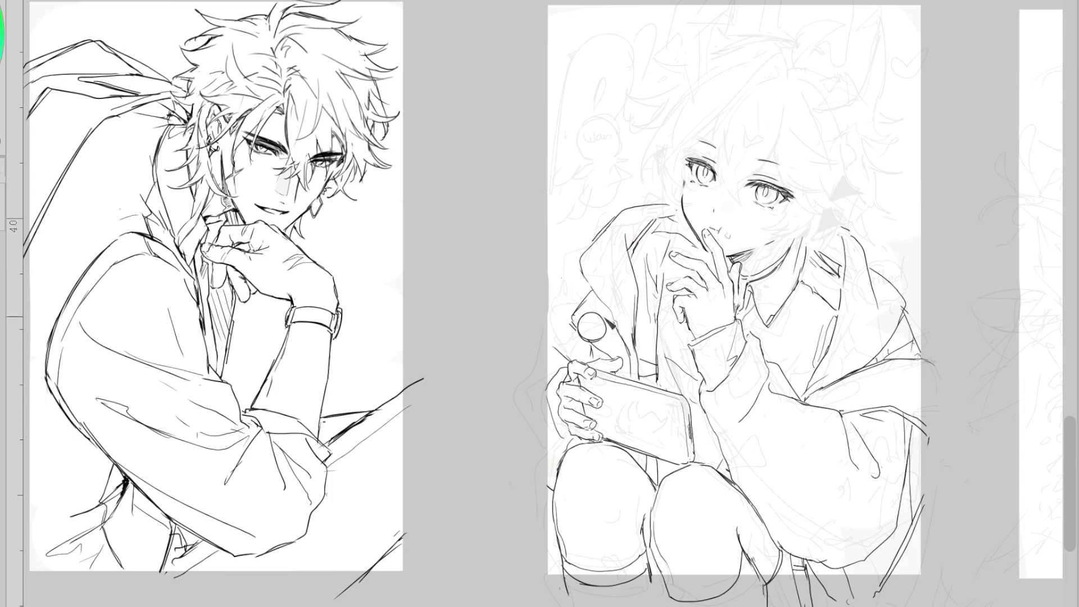
left_click_drag(595, 278, 542, 383)
key("ctrl+z")
left_click_drag(593, 277, 544, 374)
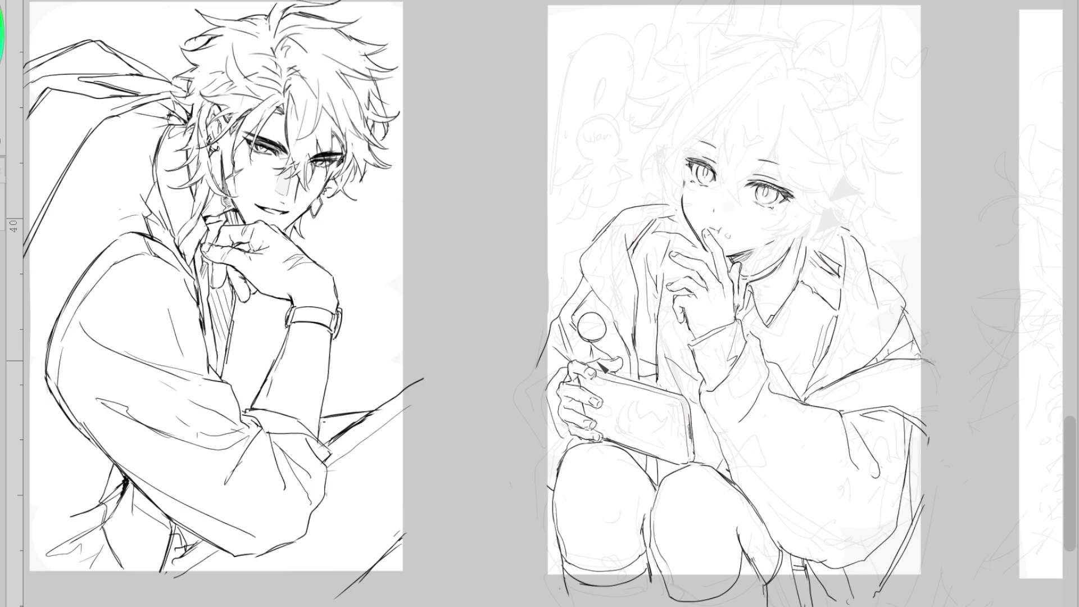
scroll(806, 217, "up", 1)
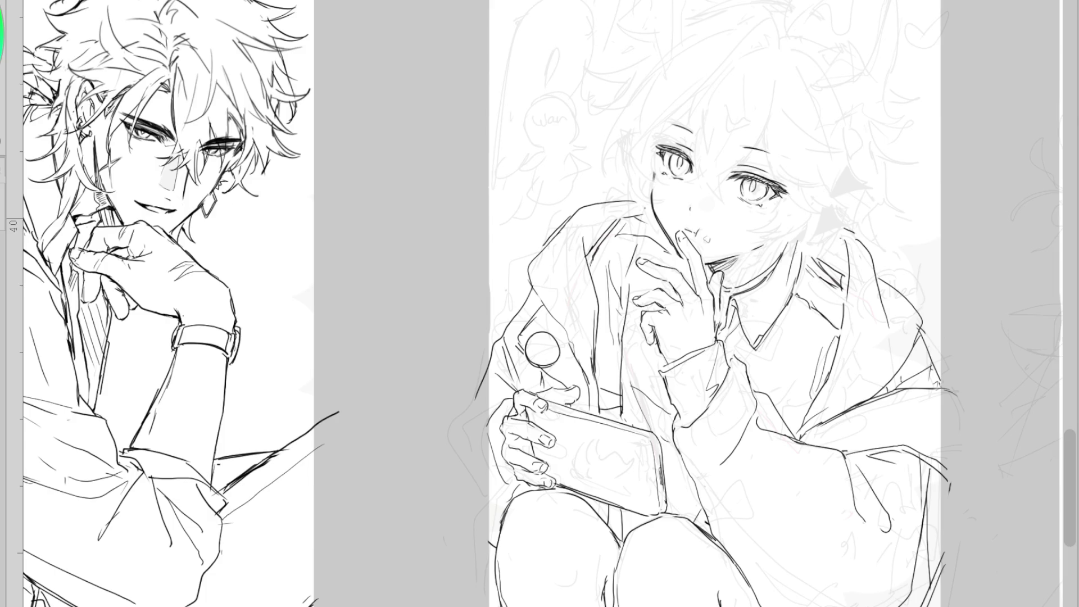
left_click_drag(1071, 438, 1072, 415)
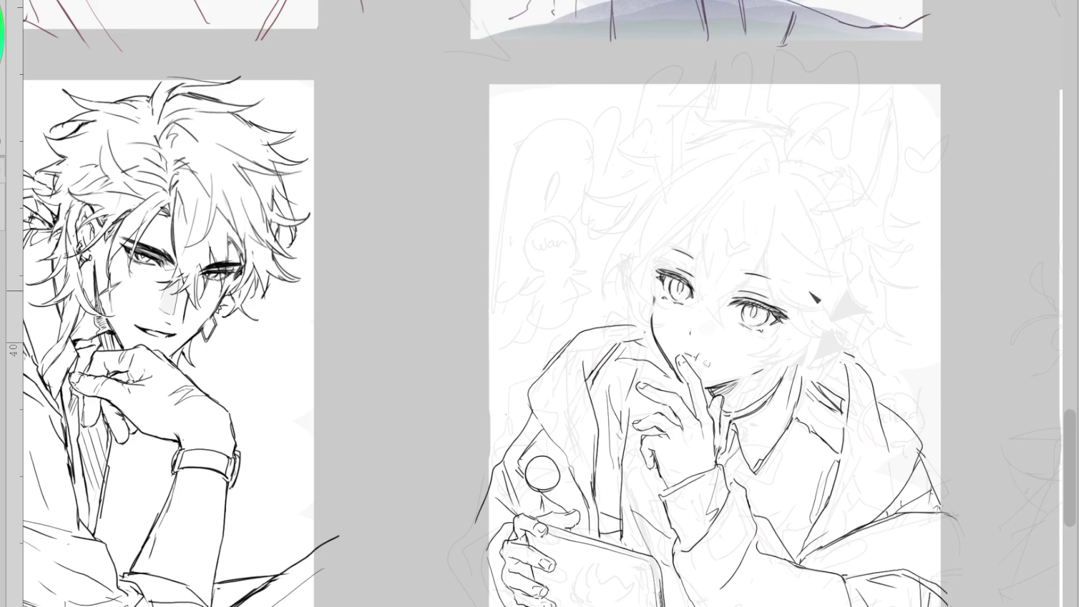
scroll(677, 292, "up", 3)
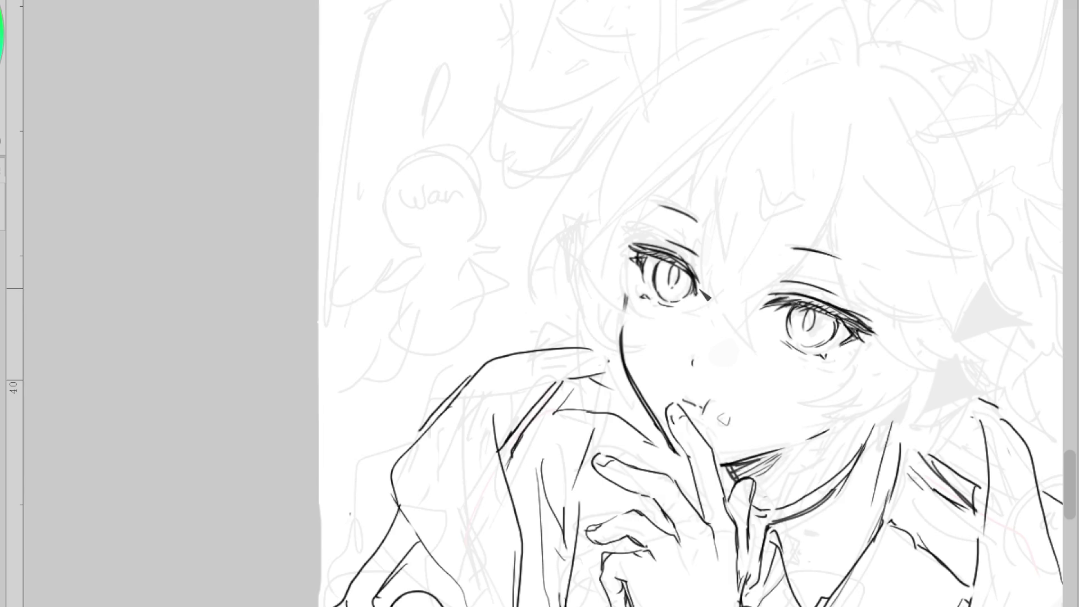
Add a small stroke at the collar and detail the lower part of the circle badge
scroll(711, 292, "down", 2)
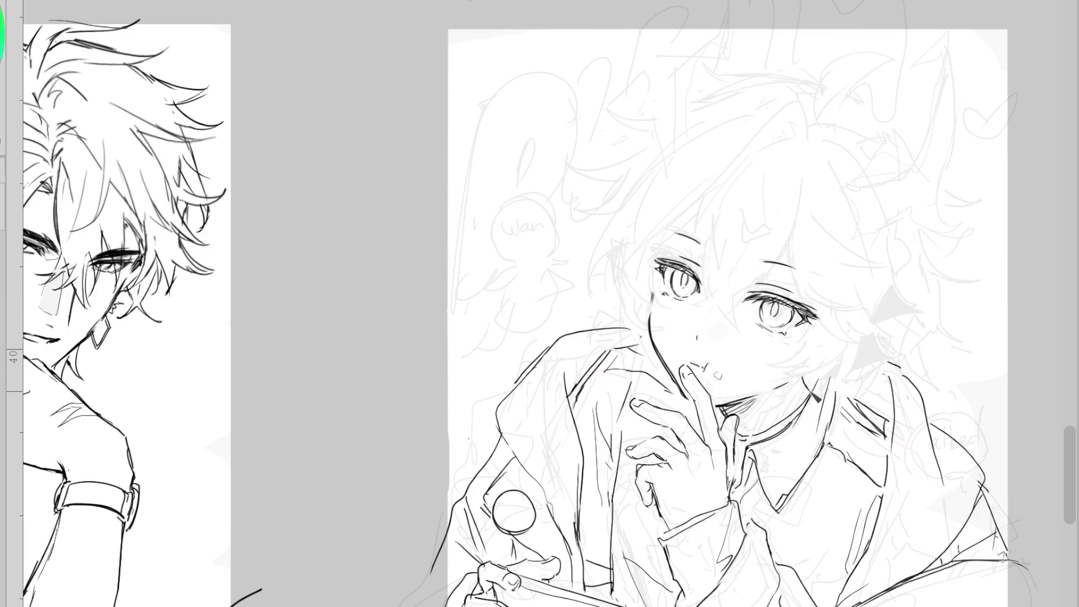
left_click_drag(759, 426, 765, 437)
scroll(787, 270, "up", 2)
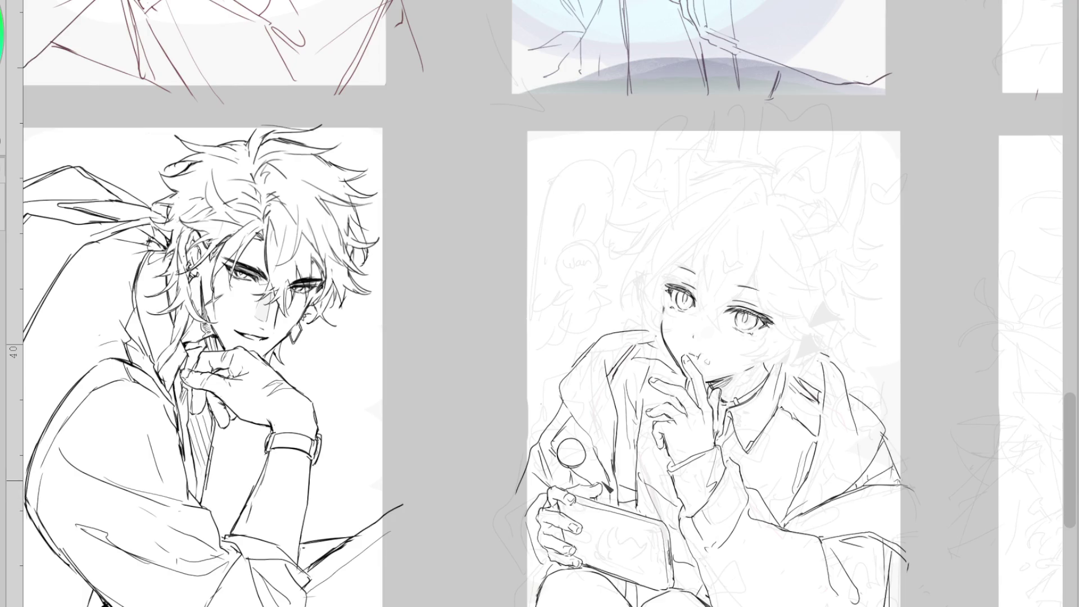
mouse_move(566, 458)
left_mouse_down()
mouse_move(572, 472)
mouse_move(601, 472)
left_mouse_up()
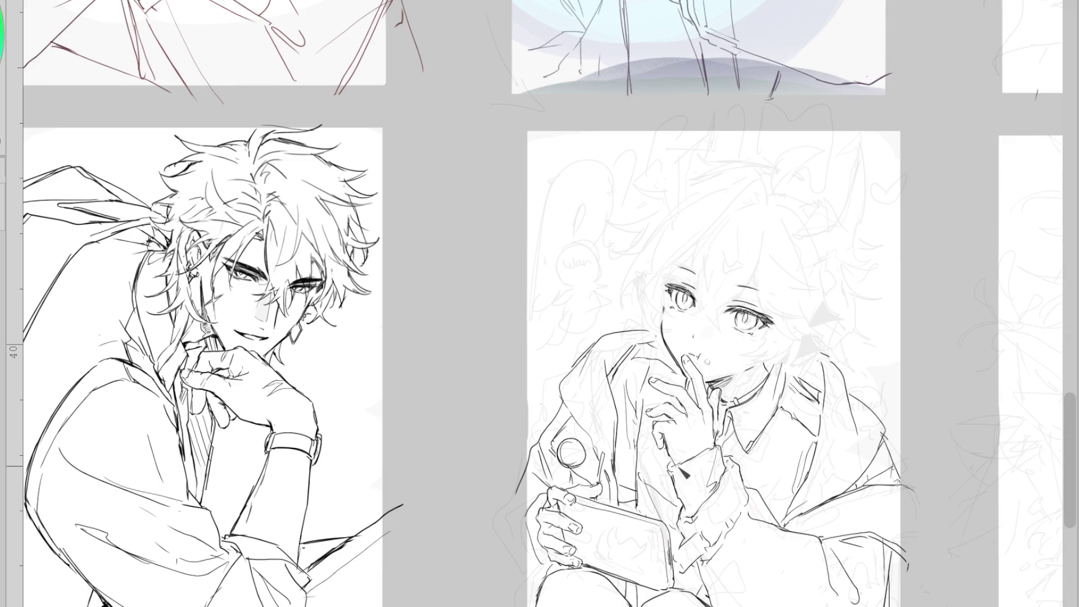
Darken the right eye's outer lashes and add a mark below that eye
scroll(773, 270, "up", 3)
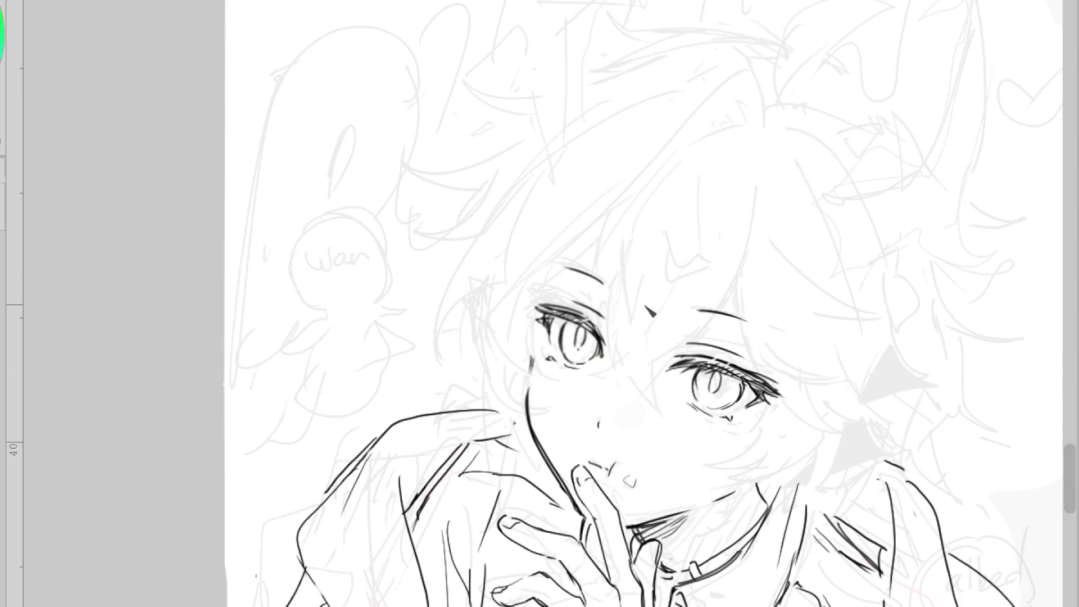
left_click_drag(764, 386, 779, 400)
left_click_drag(731, 433, 737, 442)
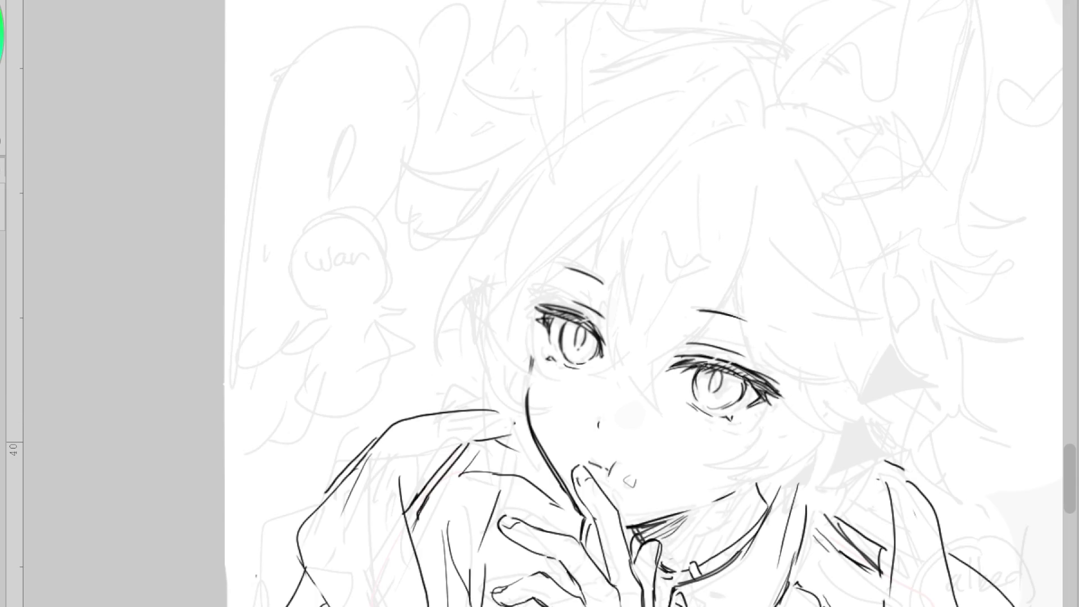
scroll(554, 332, "down", 1)
scroll(554, 332, "down", 1)
scroll(554, 332, "down", 1)
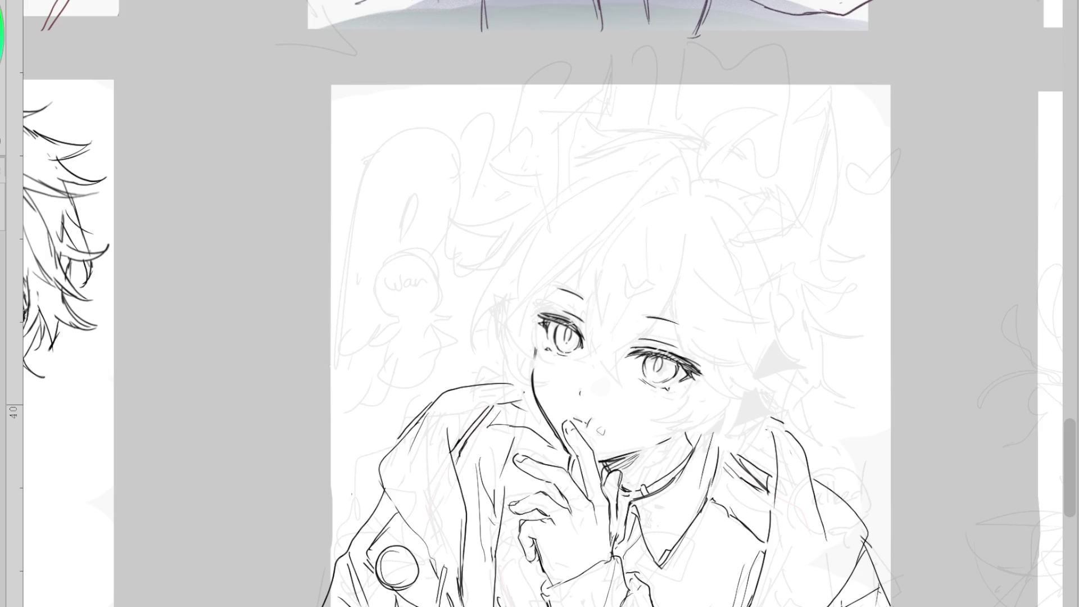
scroll(554, 332, "down", 2)
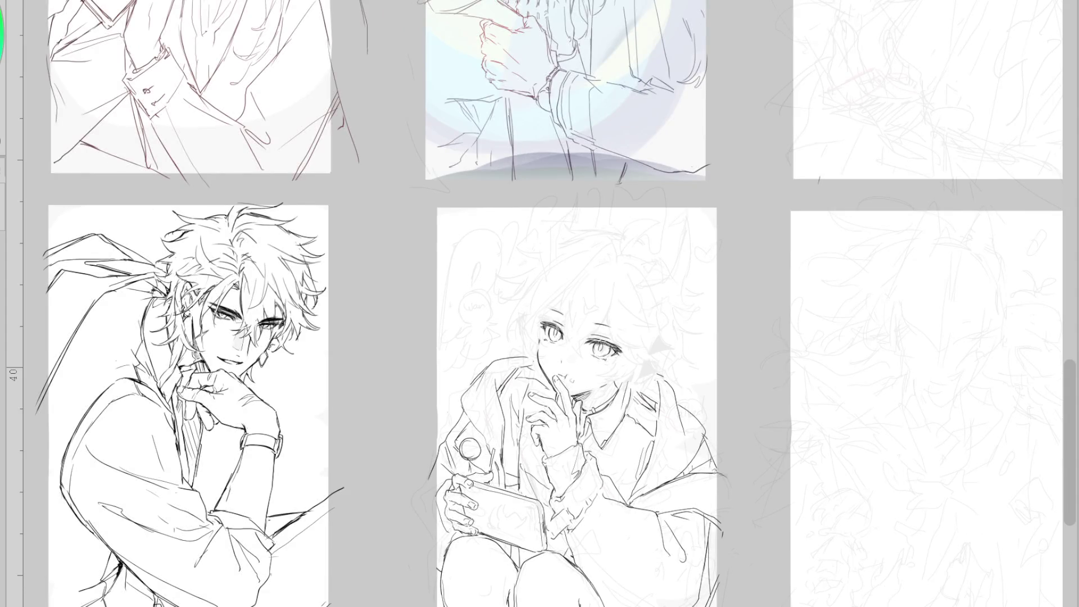
Lasso the seated figure sketch, shift it slightly with Ctrl+T, then deselect
left_click_drag(541, 276, 676, 260)
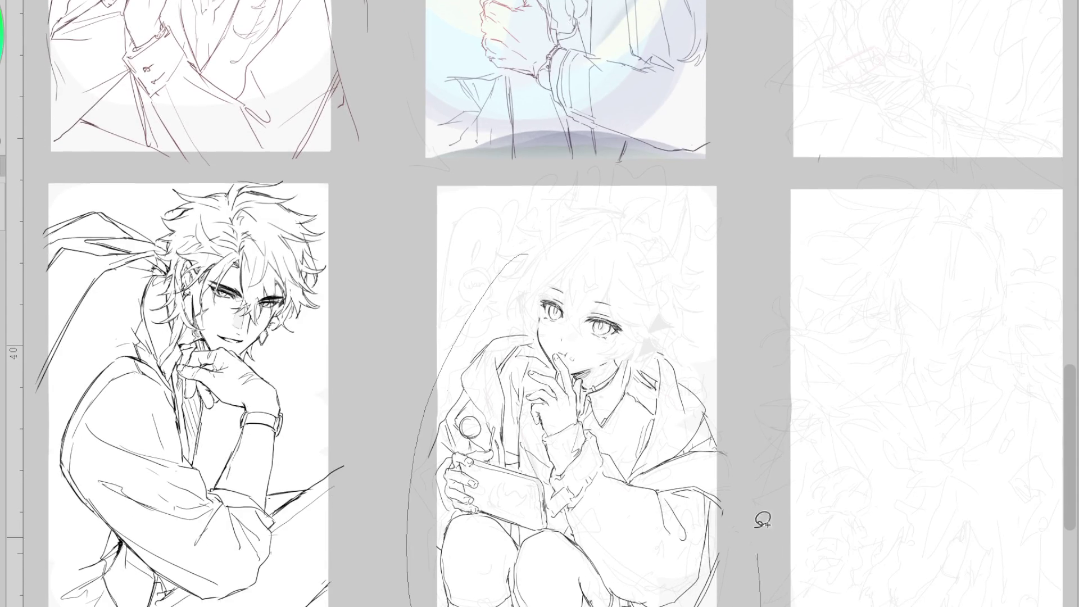
key("ctrl+t")
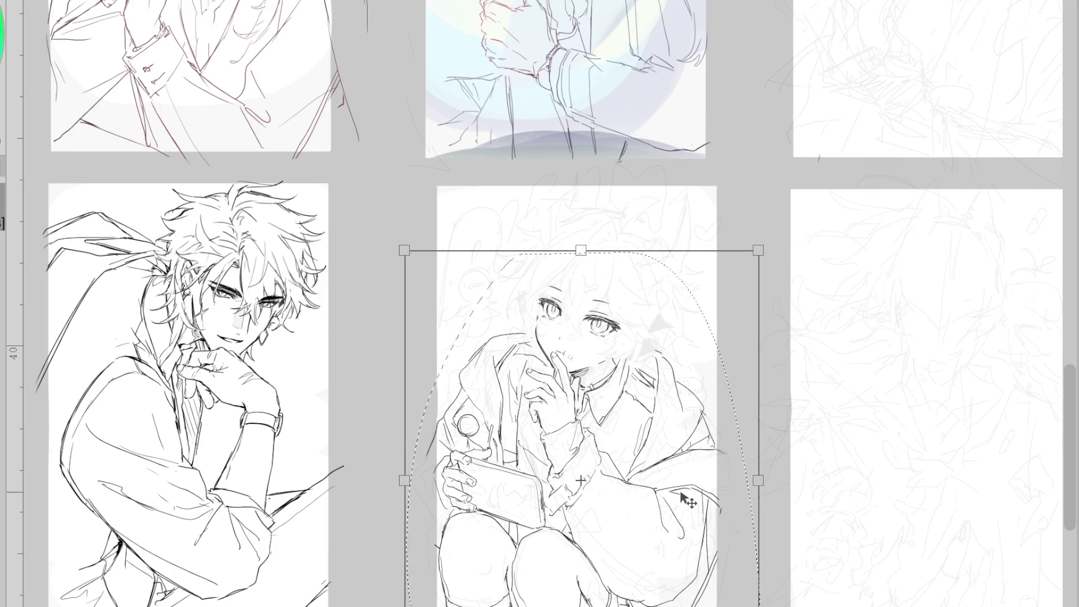
key("Return")
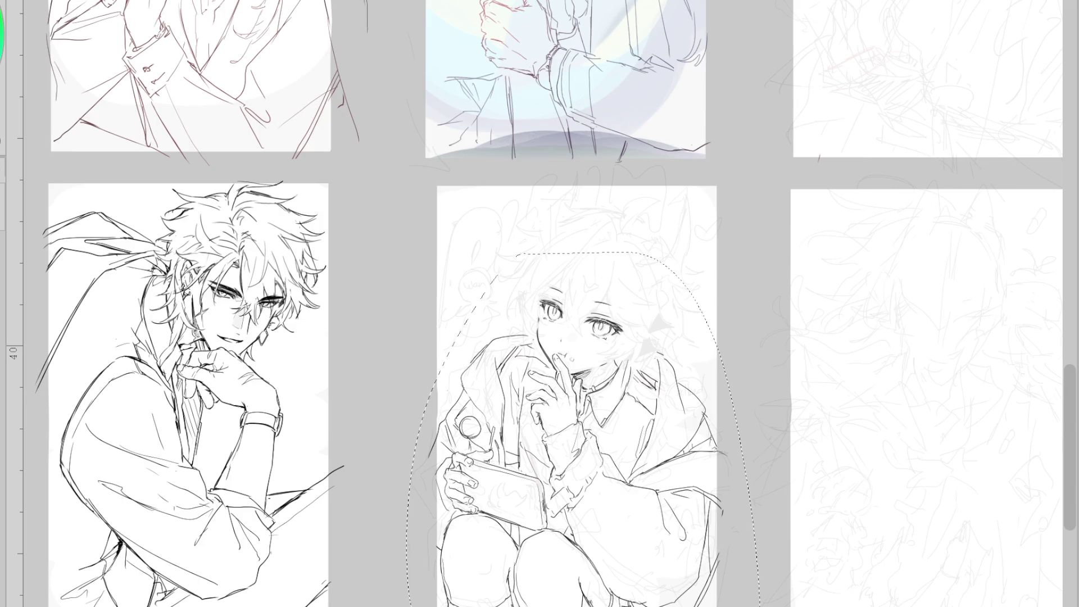
scroll(587, 282, "up", 3)
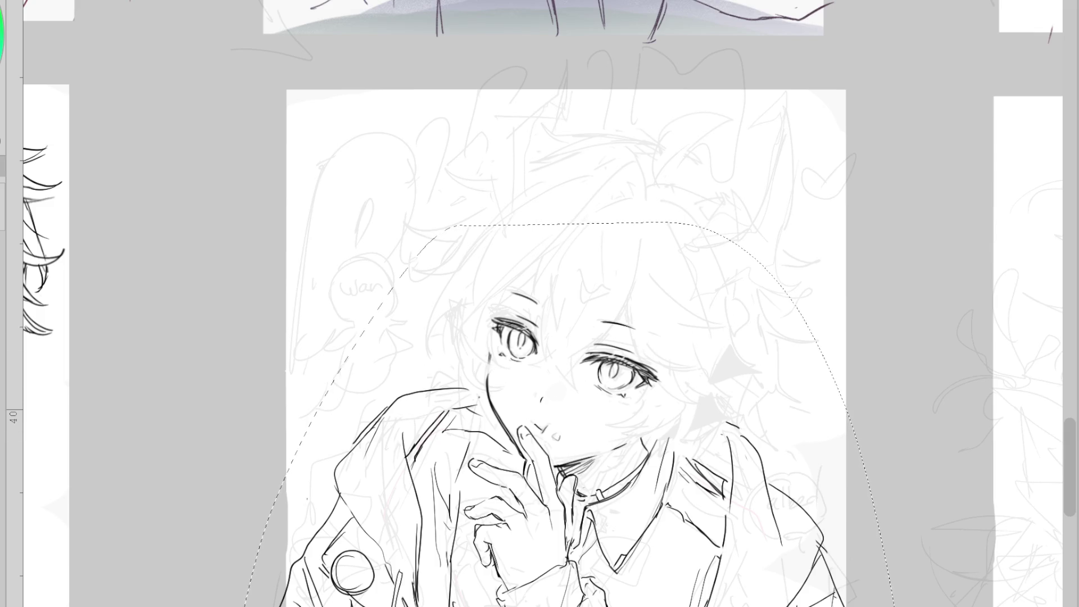
key("ctrl+d")
Ink a long hair strand across the face and an eyebrow above the left eye
left_click_drag(557, 266, 577, 394)
left_click_drag(538, 255, 521, 365)
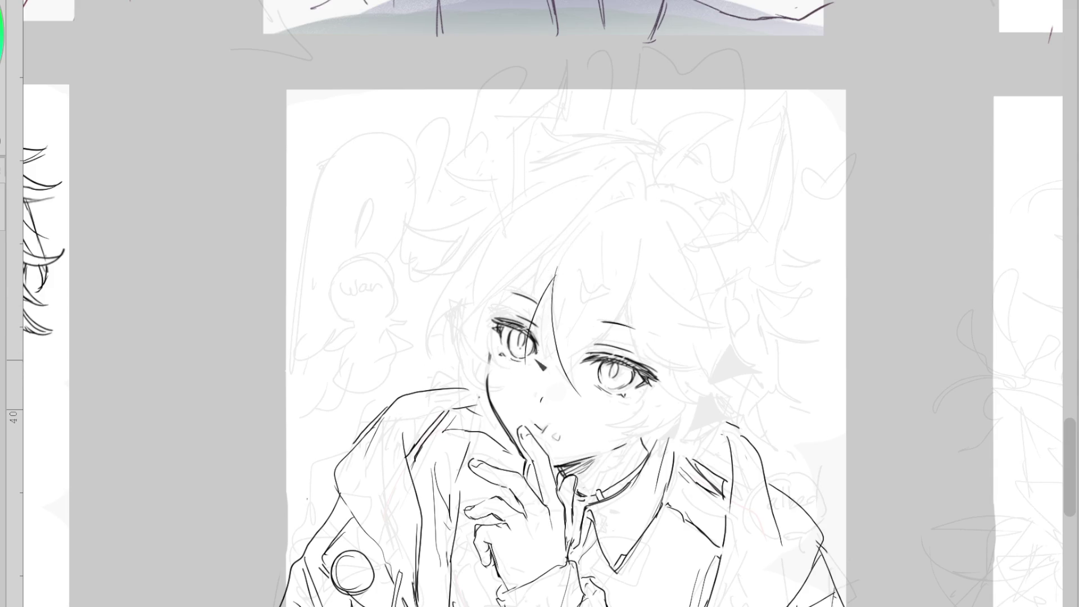
key("ctrl+z")
left_click_drag(547, 258, 533, 343)
key("ctrl+z")
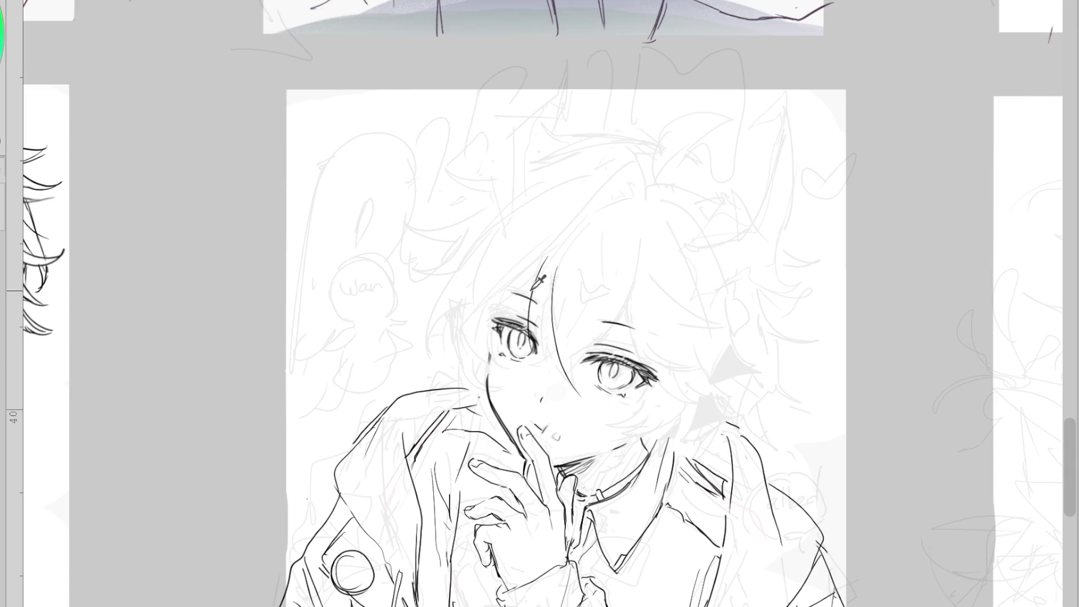
left_click_drag(557, 266, 563, 393)
left_click_drag(499, 326, 535, 292)
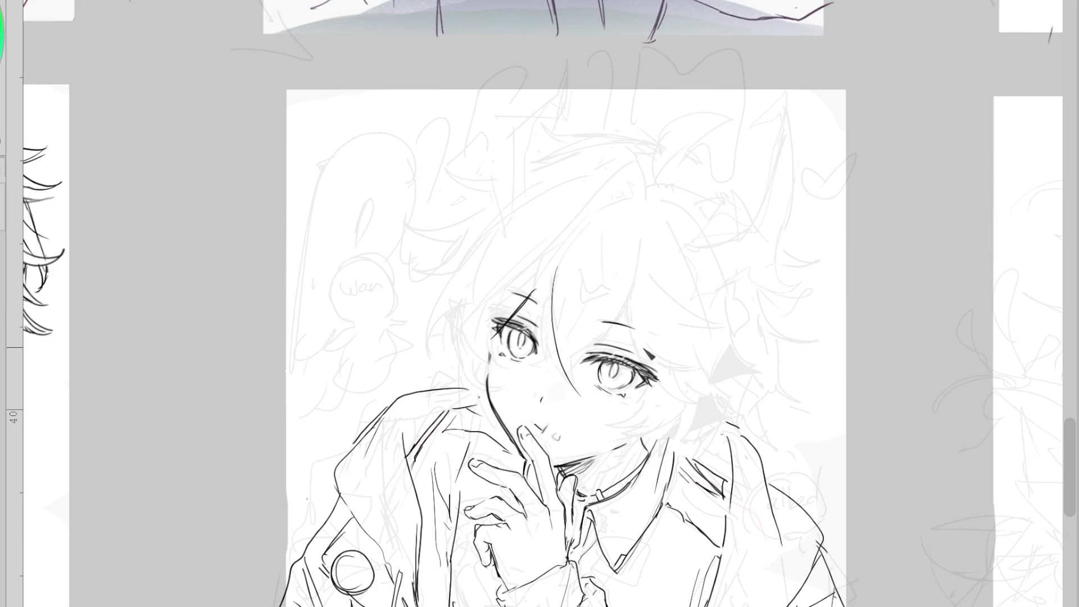
Draw a long strand beside the right eye, a curve above the left eye, and one between them
left_click_drag(630, 309, 680, 405)
key("ctrl+z")
left_click_drag(626, 317, 702, 411)
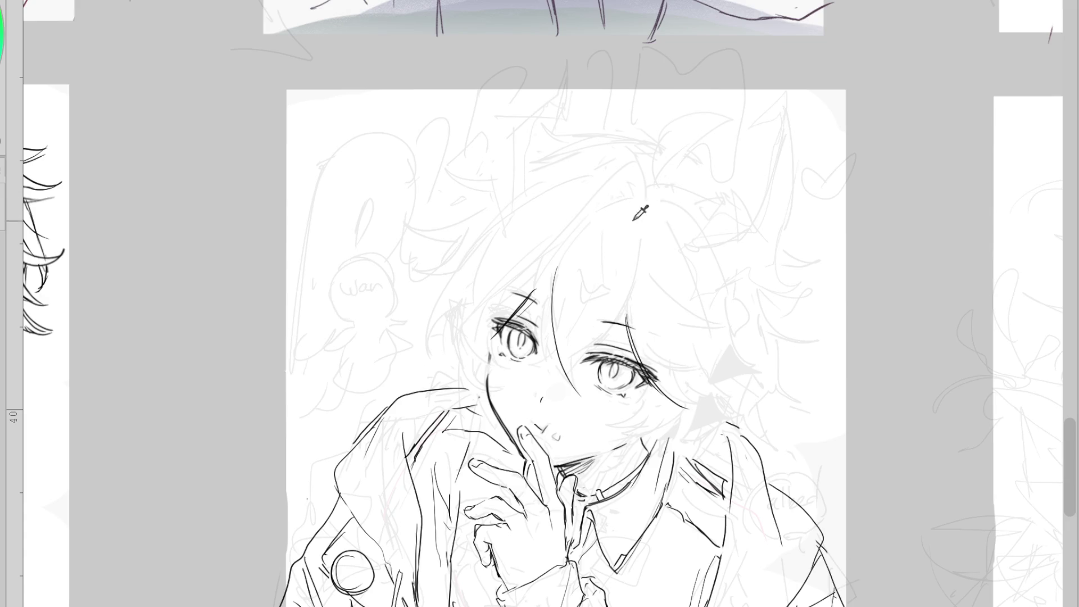
left_click_drag(563, 262, 614, 221)
left_click_drag(624, 278, 535, 366)
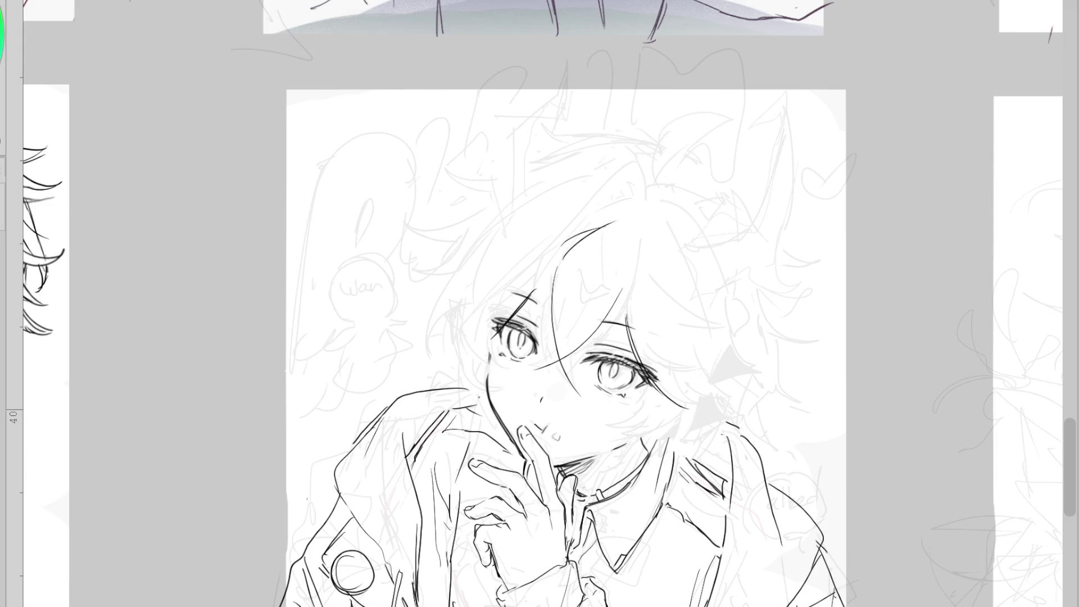
Erase the strand past the right eye and add two short strands over the left eye
left_click_drag(553, 287, 585, 416)
left_click_drag(547, 288, 538, 326)
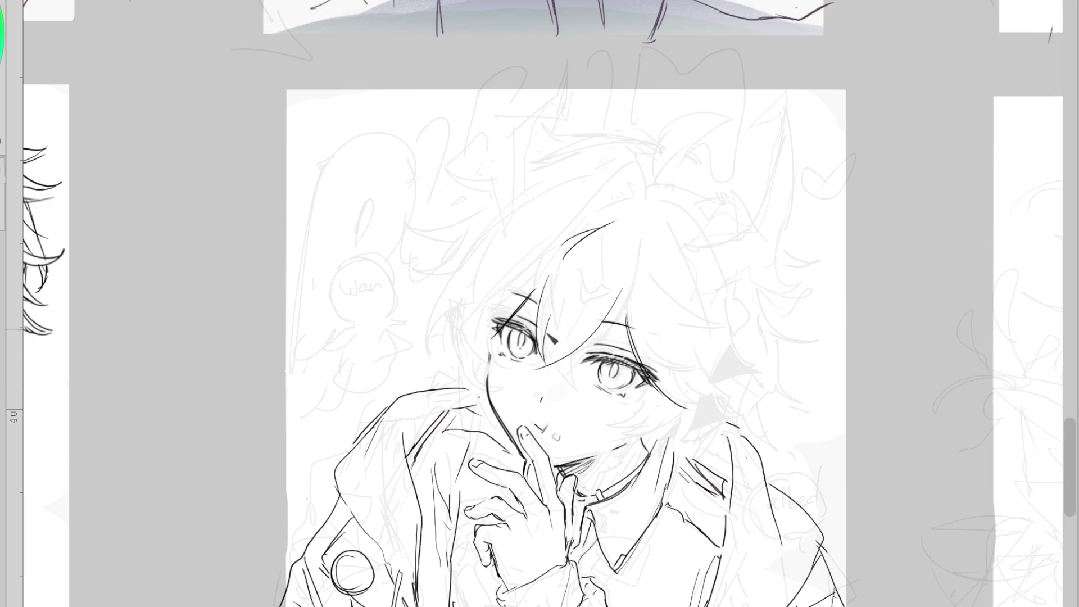
key("ctrl+z")
left_click_drag(549, 275, 539, 359)
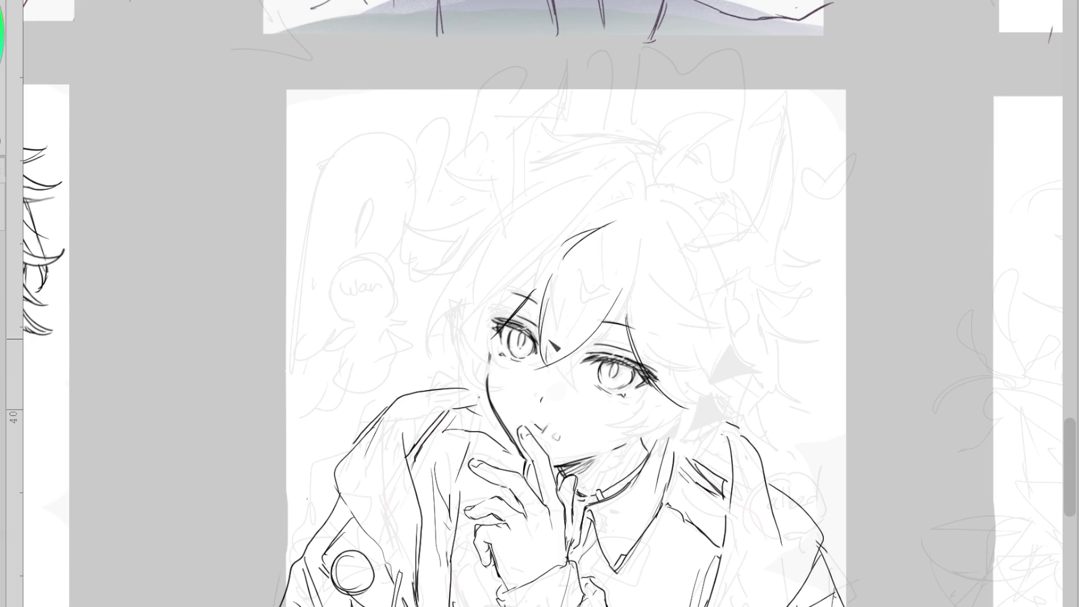
left_click_drag(576, 277, 571, 362)
Redraw the top hair curve, sweep a strand toward the right eye, and add short strokes over the left eye
key("ctrl+z")
left_click_drag(574, 251, 615, 221)
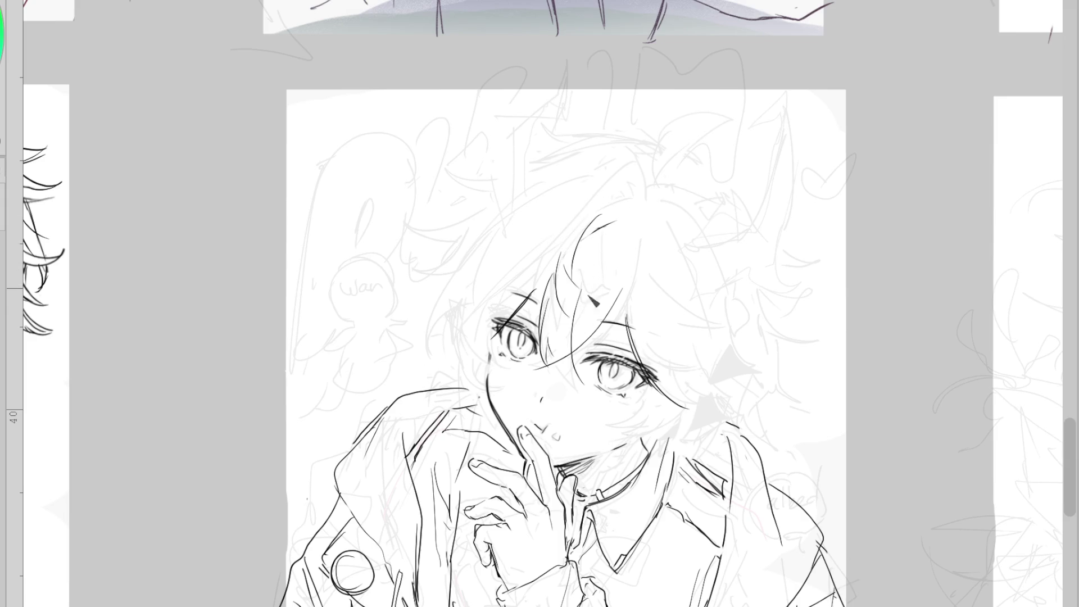
mouse_move(579, 254)
left_mouse_down()
mouse_move(607, 303)
mouse_move(598, 331)
left_mouse_up()
left_click_drag(521, 365, 555, 364)
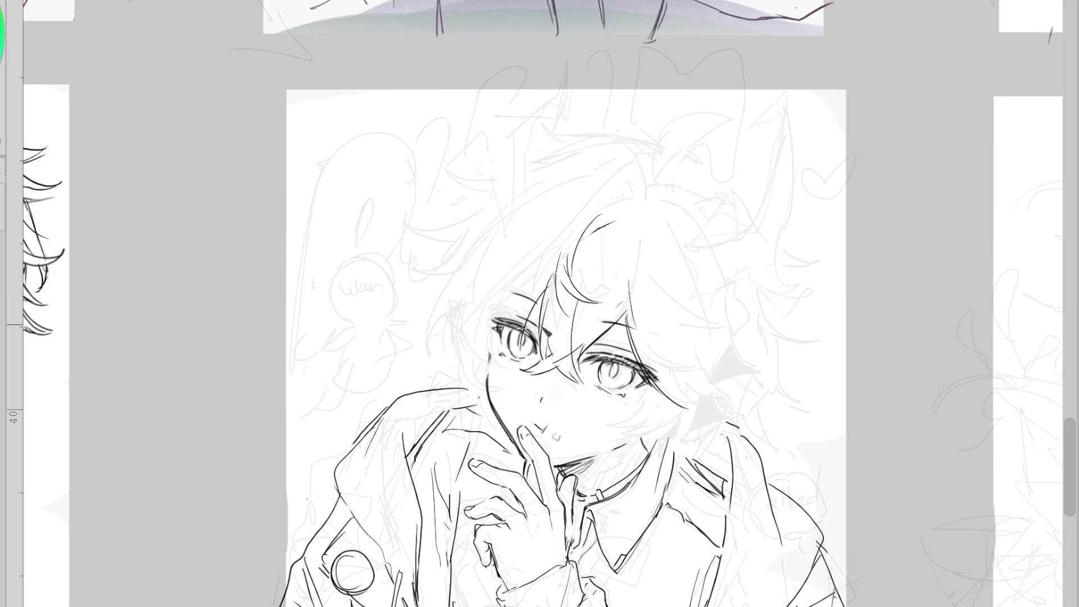
left_click_drag(529, 293, 523, 345)
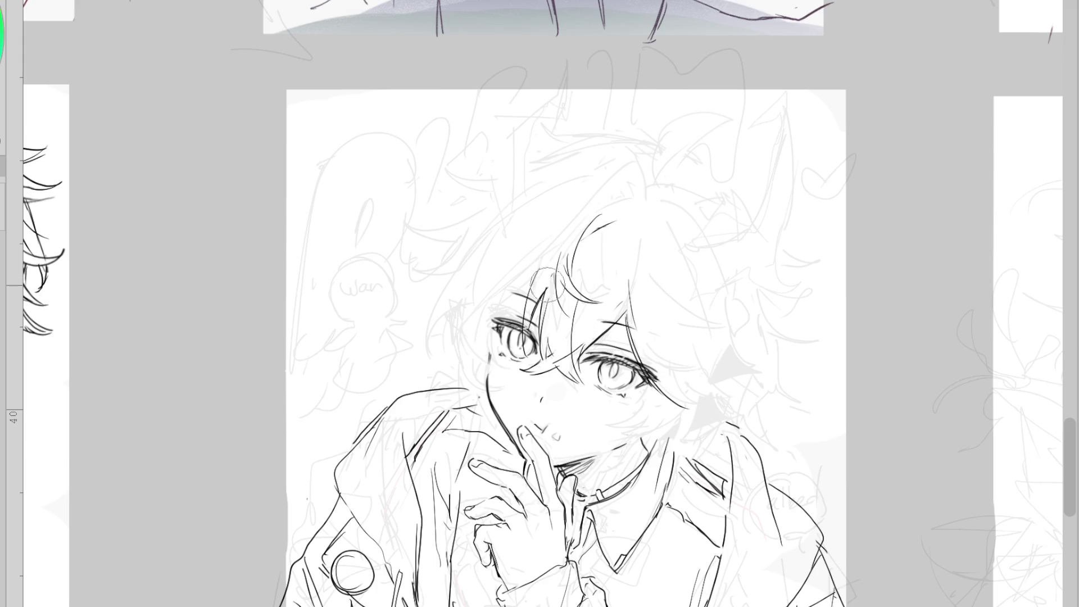
left_click_drag(541, 292, 512, 296)
In the mirrored view, redraw the line at the eye's outer corner
key("h")
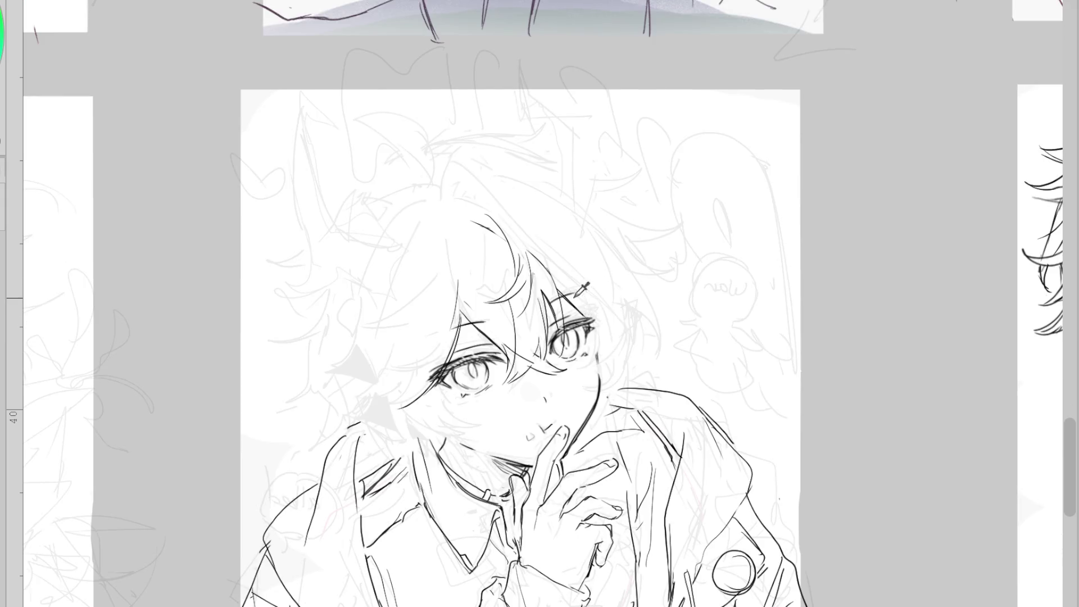
scroll(578, 290, "up", 2)
left_click_drag(575, 301, 609, 337)
key("ctrl+z")
mouse_move(569, 296)
left_mouse_down()
mouse_move(614, 337)
mouse_move(584, 422)
left_mouse_up()
Add hair strands along the right eye, including a curved strand, with the canvas flipped back
left_click_drag(635, 359, 603, 413)
left_click_drag(636, 334, 624, 380)
left_click_drag(542, 227, 641, 297)
key("ctrl+z")
scroll(671, 332, "down", 2)
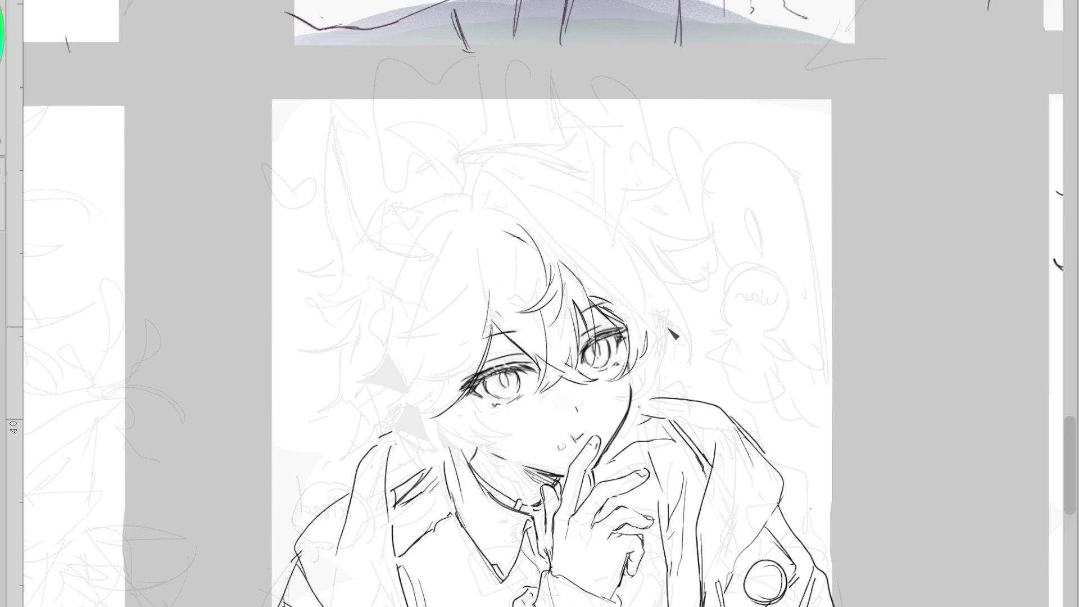
key("h")
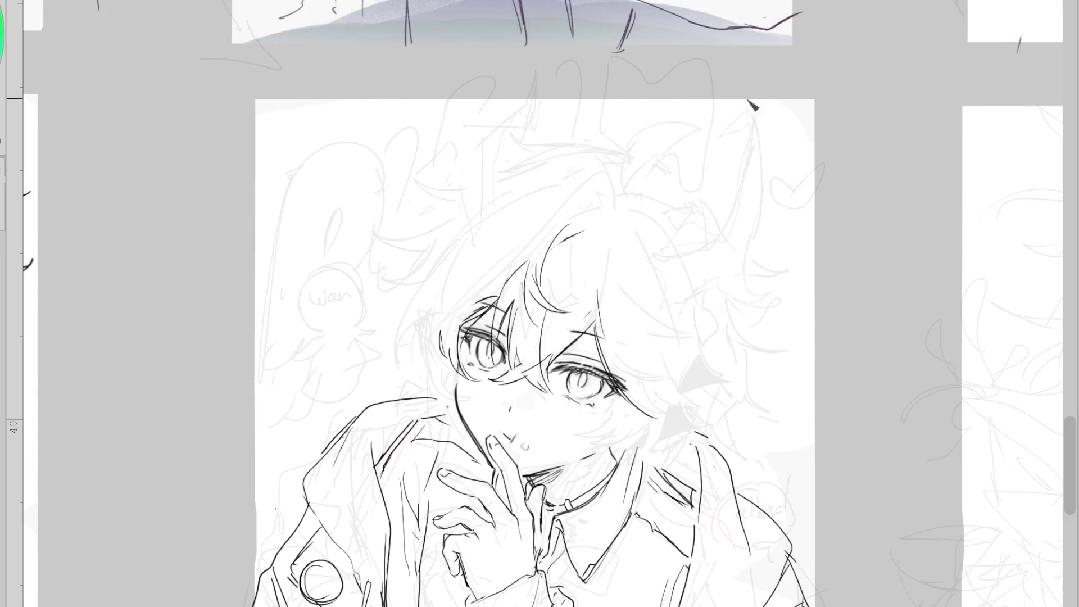
scroll(673, 115, "down", 1)
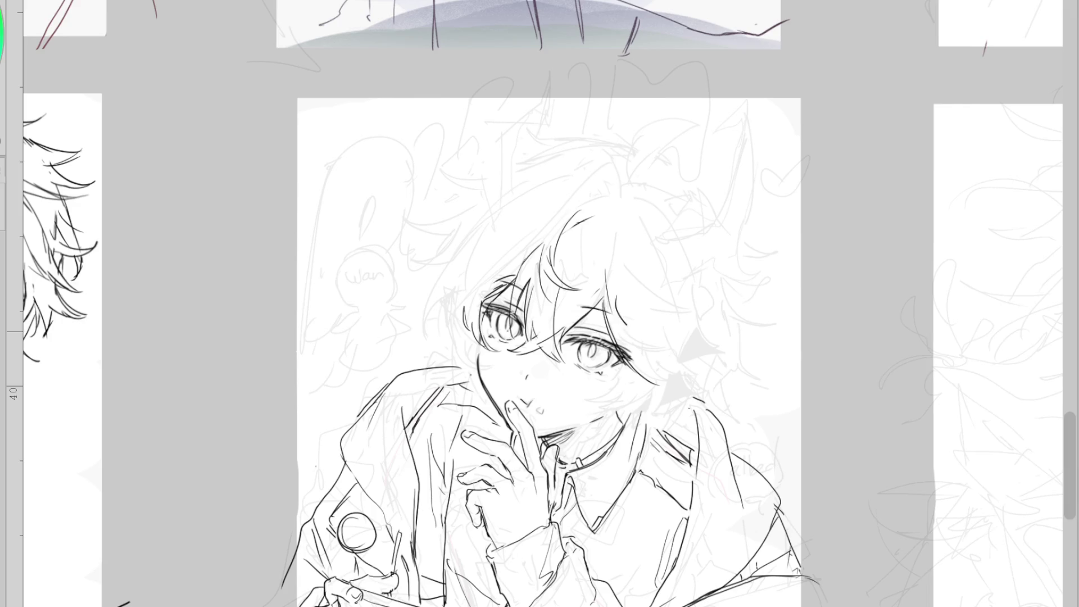
mouse_move(614, 307)
left_mouse_down()
mouse_move(669, 337)
mouse_move(677, 325)
left_mouse_up()
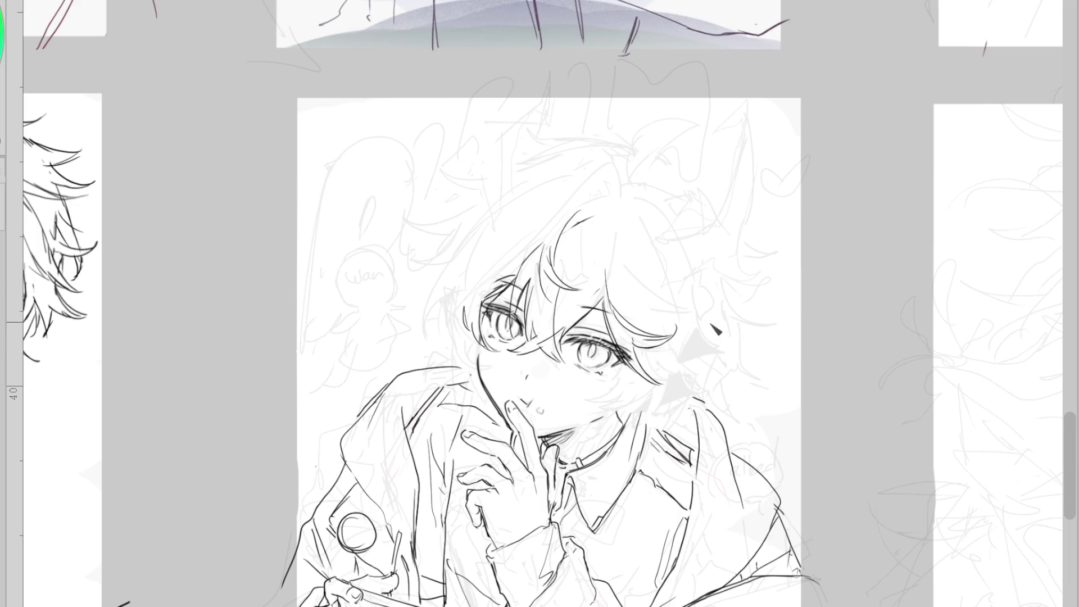
Ink hair along the top of the head and small forehead strands, undoing a cat-ear attempt
left_click_drag(558, 209, 606, 199)
left_click_drag(564, 249, 575, 268)
left_click_drag(566, 250, 593, 258)
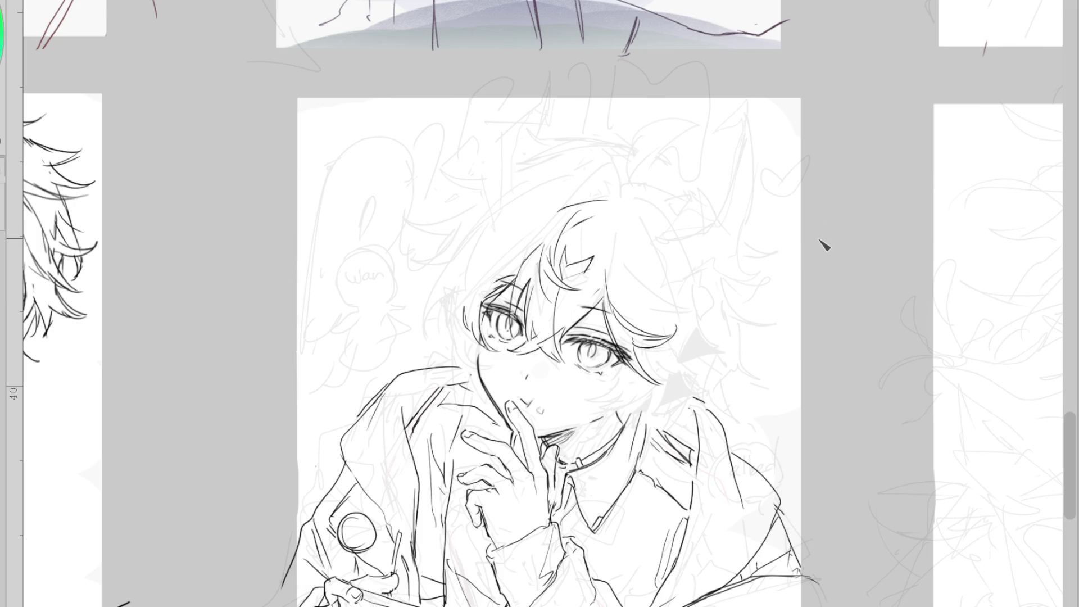
mouse_move(592, 259)
left_mouse_down()
mouse_move(576, 271)
mouse_move(563, 248)
mouse_move(593, 259)
left_mouse_up()
mouse_move(616, 212)
left_mouse_down()
mouse_move(574, 204)
mouse_move(609, 210)
left_mouse_up()
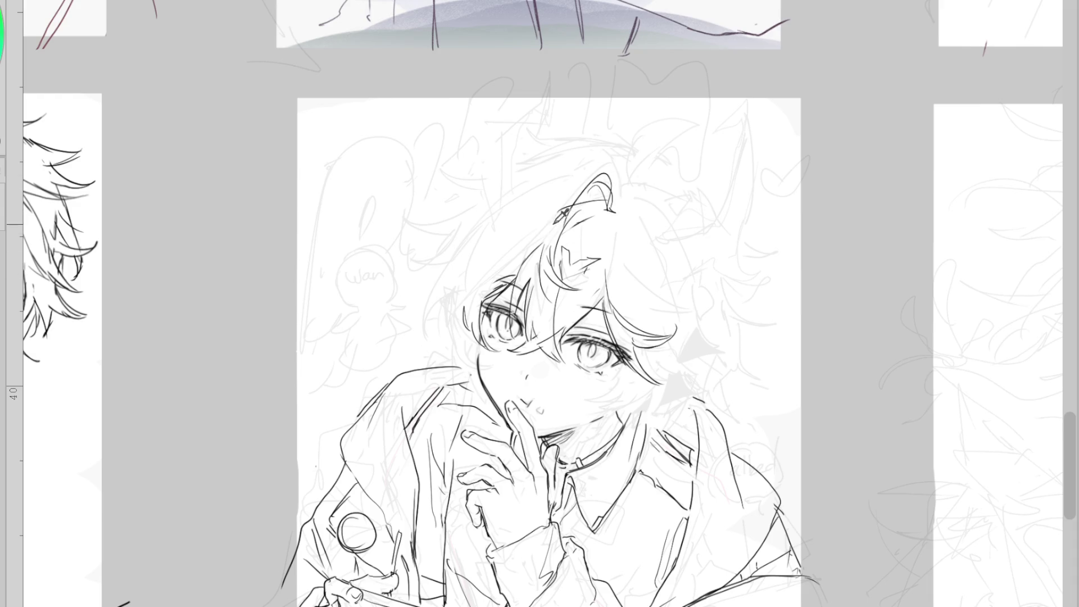
key("ctrl+z")
key("ctrl+z")
left_click_drag(462, 243, 454, 289)
key("ctrl+z")
Add short strokes below the right eye, then ink hair down the left side and trace the left cheek
mouse_move(620, 381)
left_mouse_down()
mouse_move(596, 400)
mouse_move(630, 376)
left_mouse_up()
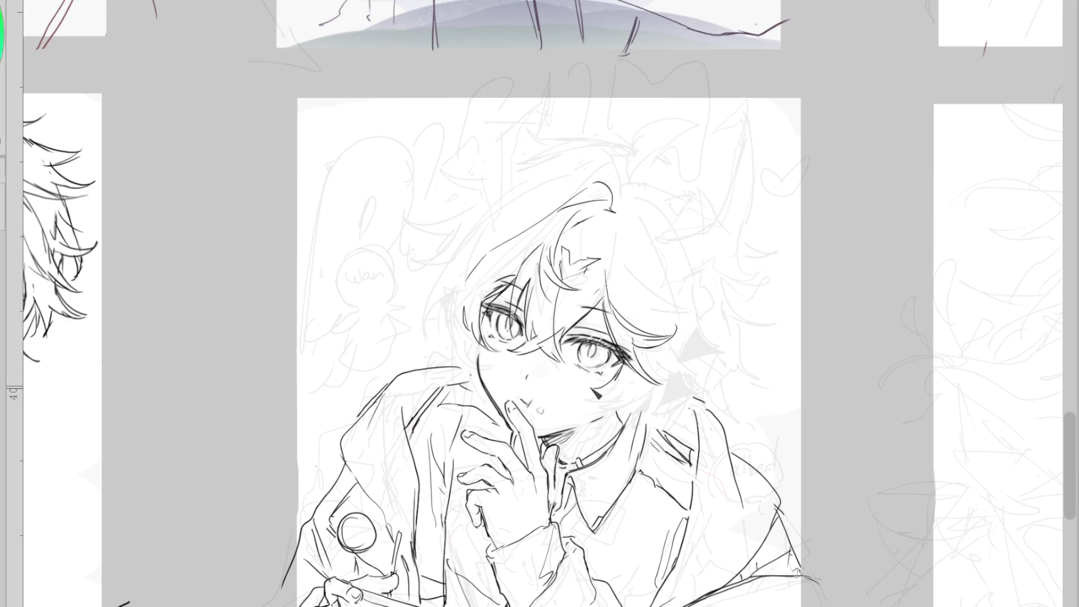
left_click_drag(646, 339, 687, 333)
left_click_drag(538, 231, 439, 334)
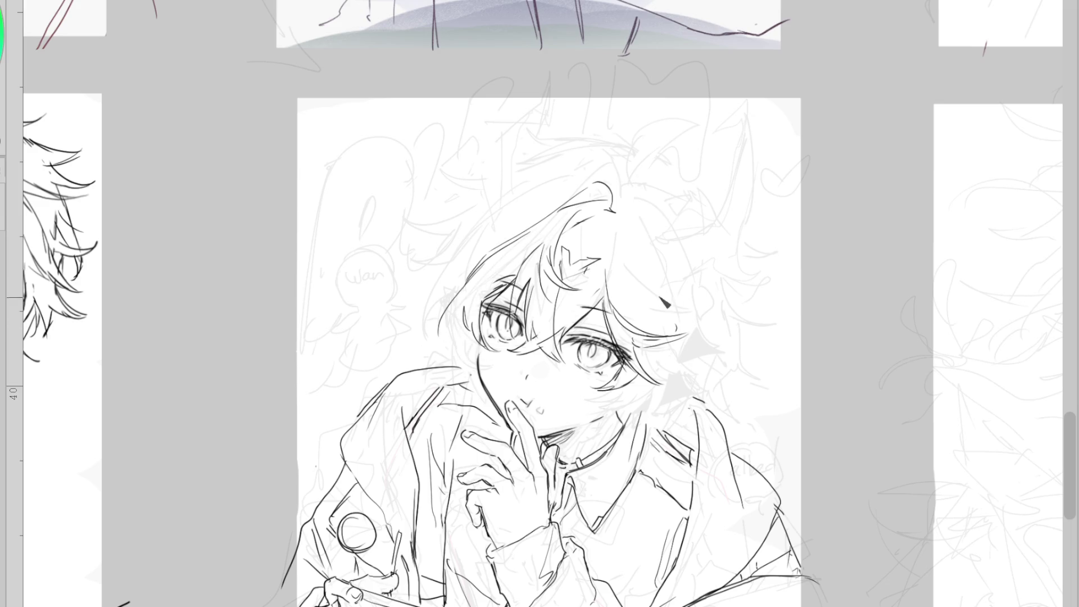
mouse_move(470, 331)
left_mouse_down()
mouse_move(476, 379)
mouse_move(490, 347)
left_mouse_up()
left_click_drag(468, 353, 490, 375)
left_click_drag(470, 295, 464, 373)
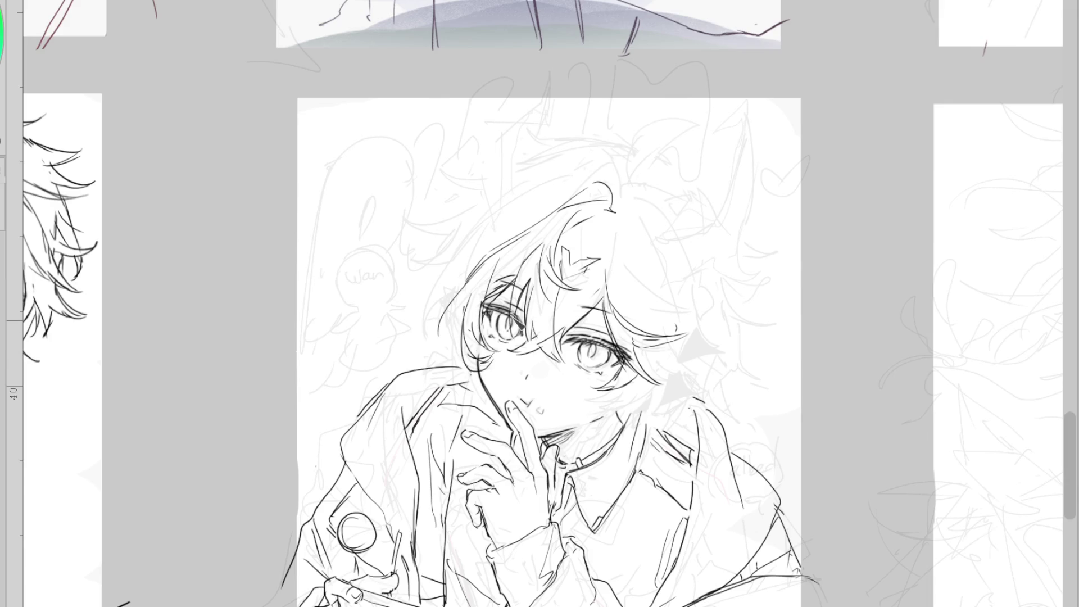
key("e")
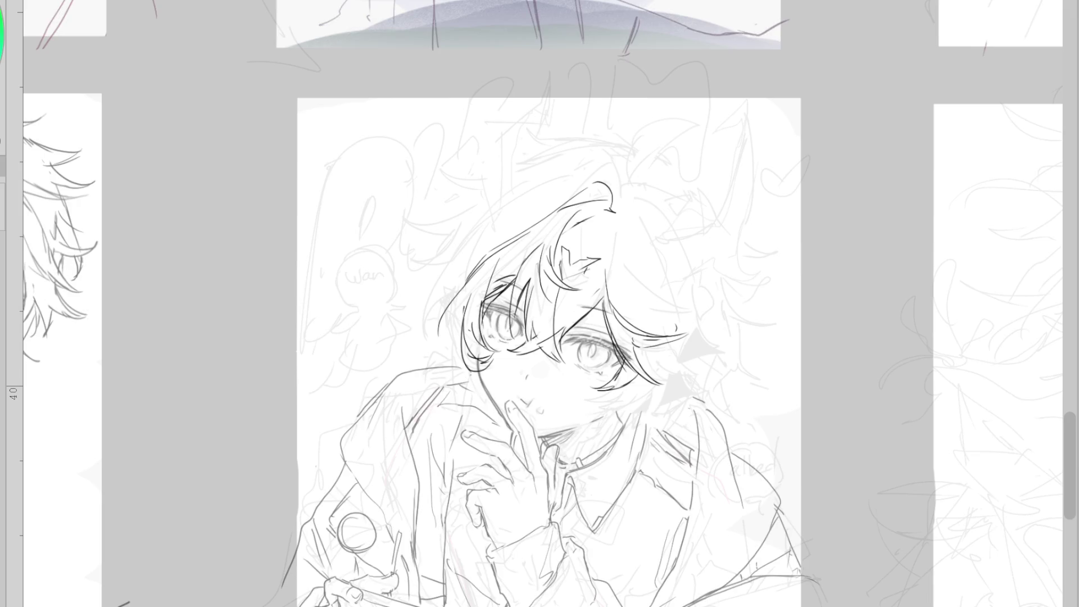
Erase the dark lash mark beside the left eye
scroll(467, 320, "up", 1)
left_click_drag(469, 361, 484, 361)
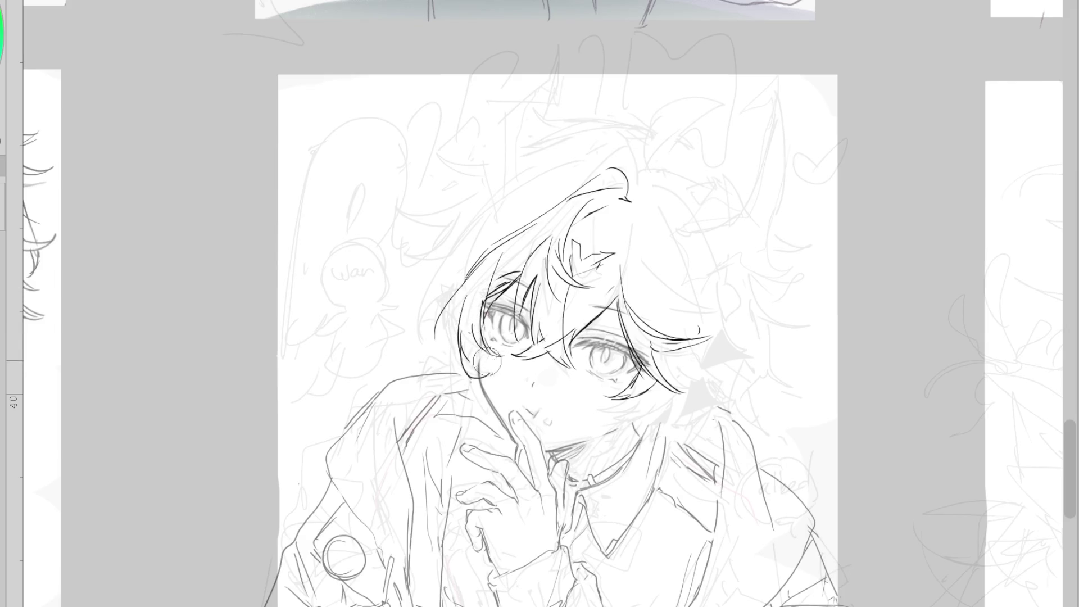
key("p")
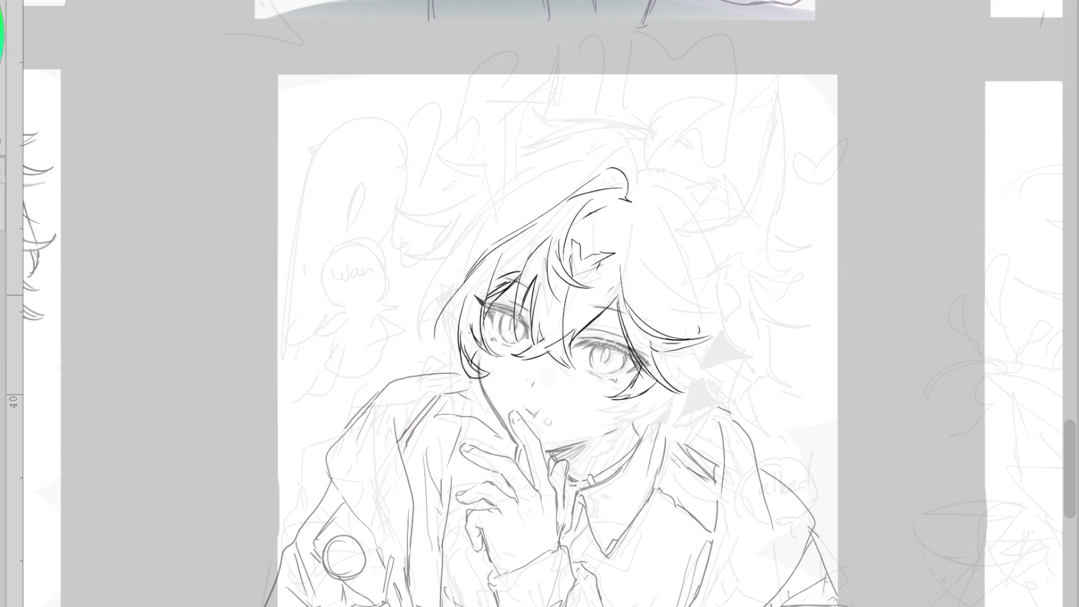
key("e")
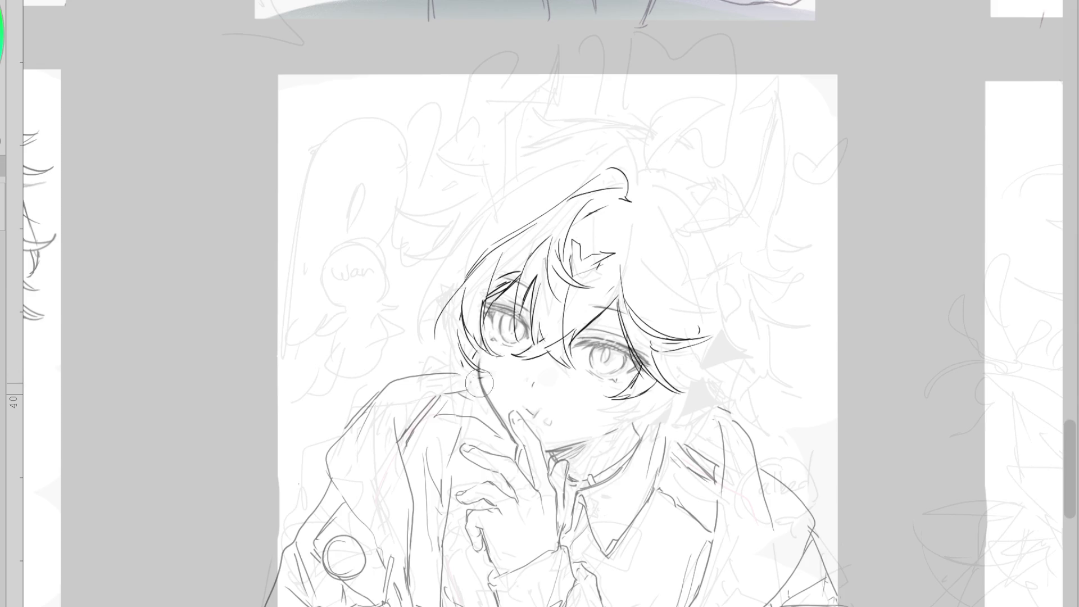
key("p")
Ink the hair strands falling below the right eye, undoing stray strokes
left_click_drag(640, 396, 599, 426)
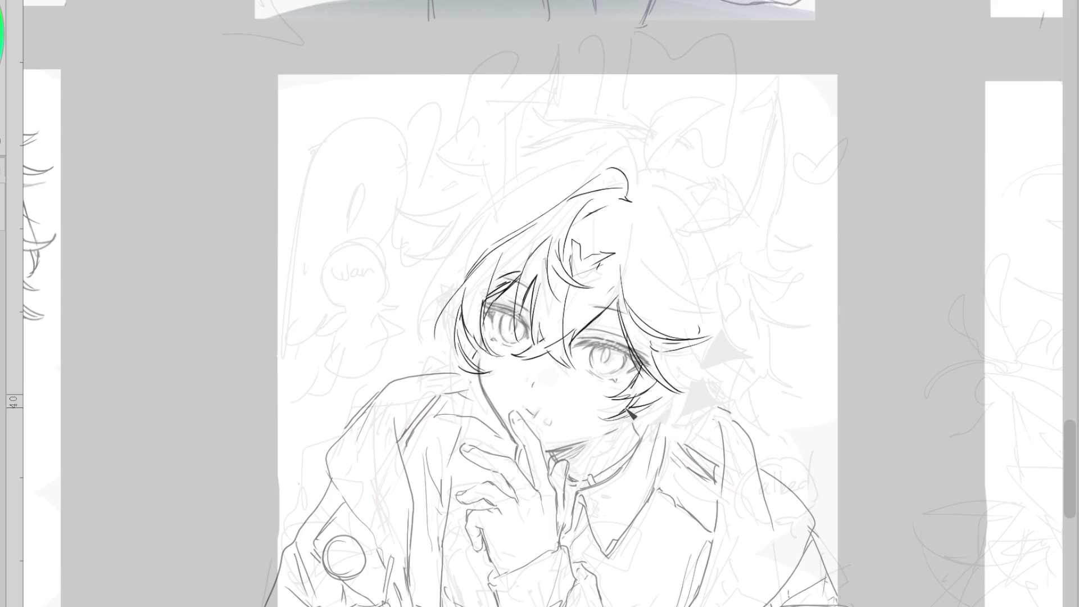
key("ctrl+z")
left_click_drag(596, 416, 667, 387)
left_click_drag(634, 424, 647, 445)
key("ctrl+z")
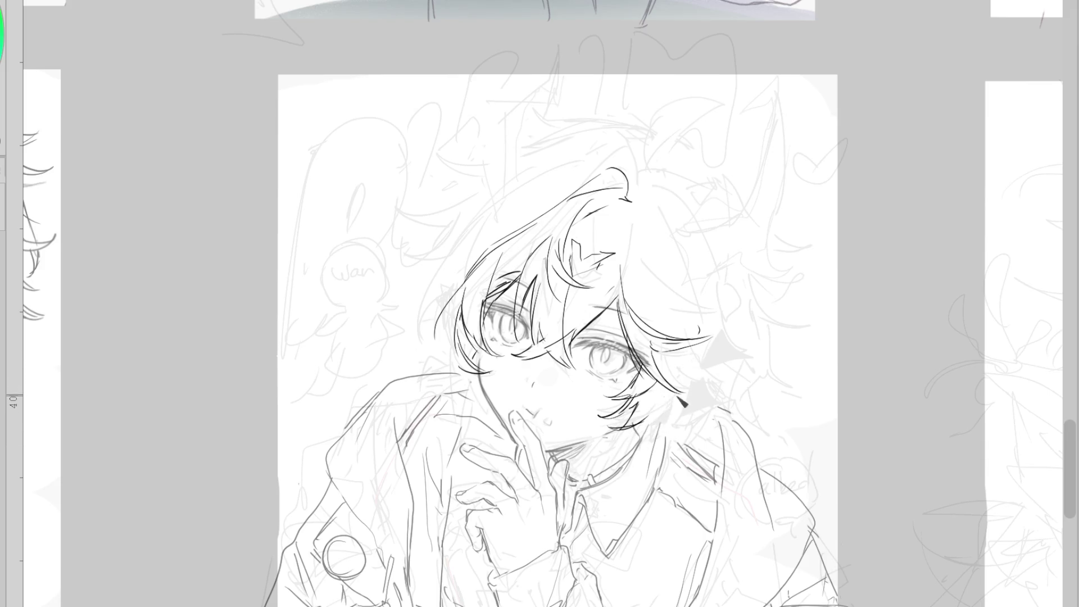
left_click_drag(625, 429, 677, 408)
key("ctrl+z")
Ink strands along the right hair edge, including a curled hanging lock at the lower right
left_click_drag(646, 209, 701, 309)
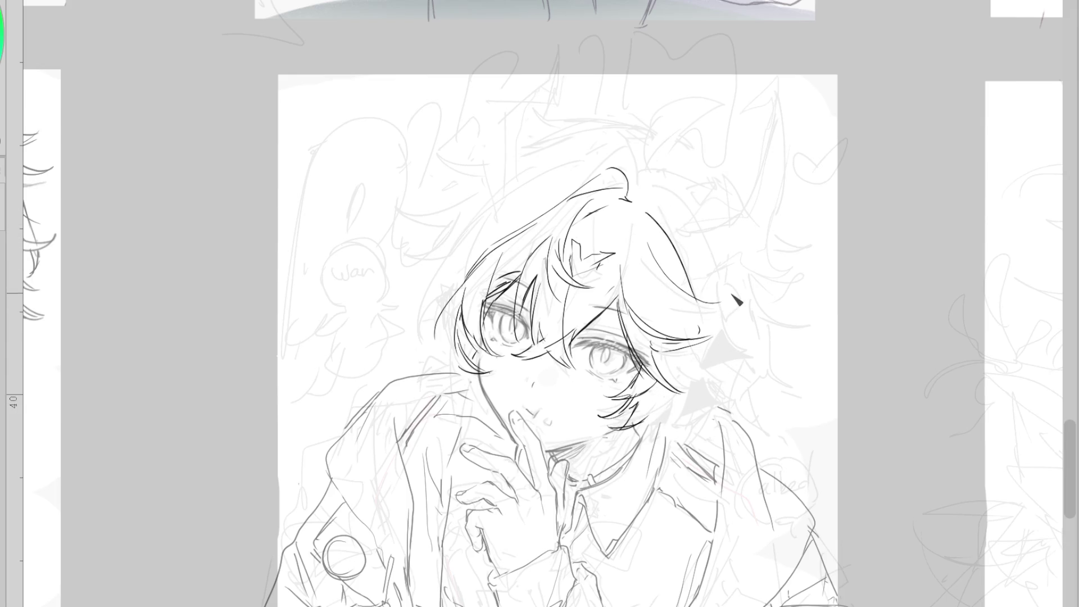
key("ctrl+z")
left_click_drag(645, 211, 718, 312)
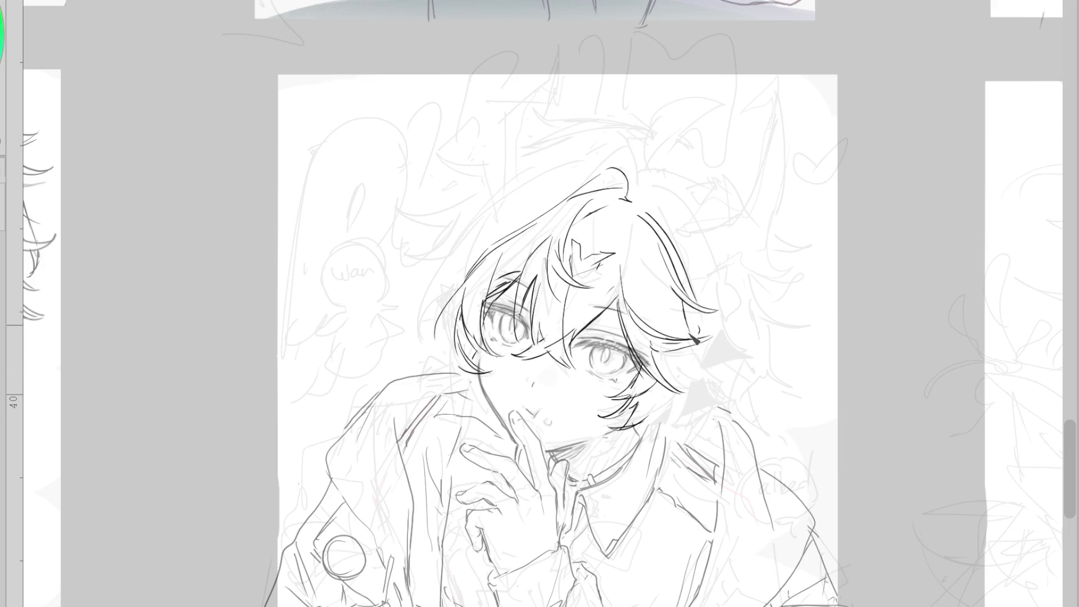
left_click_drag(692, 340, 707, 393)
left_click_drag(698, 337, 707, 404)
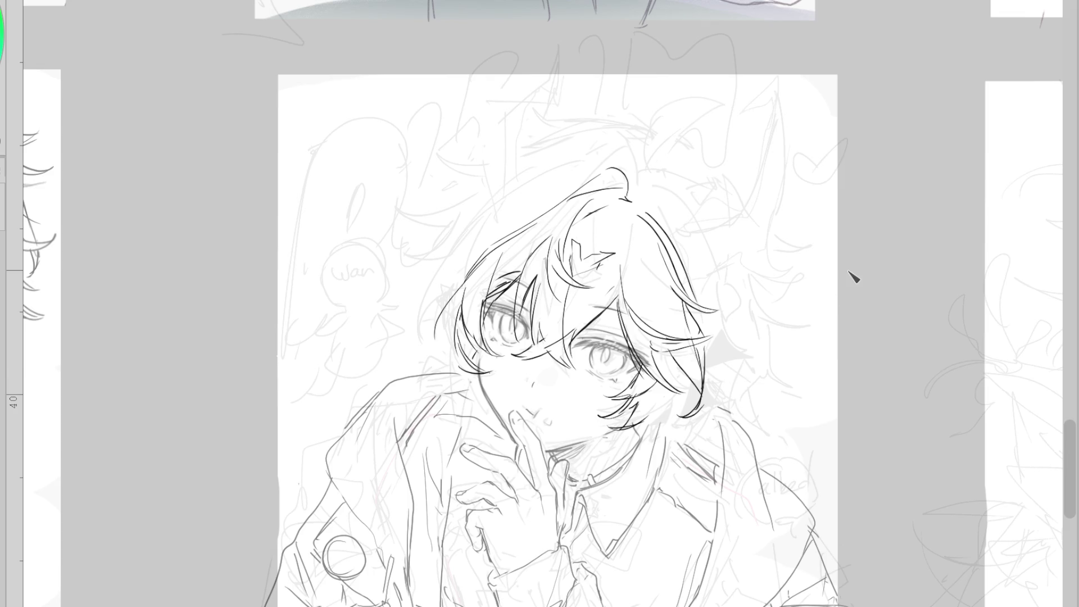
left_click_drag(706, 335, 752, 338)
left_click_drag(699, 287, 764, 330)
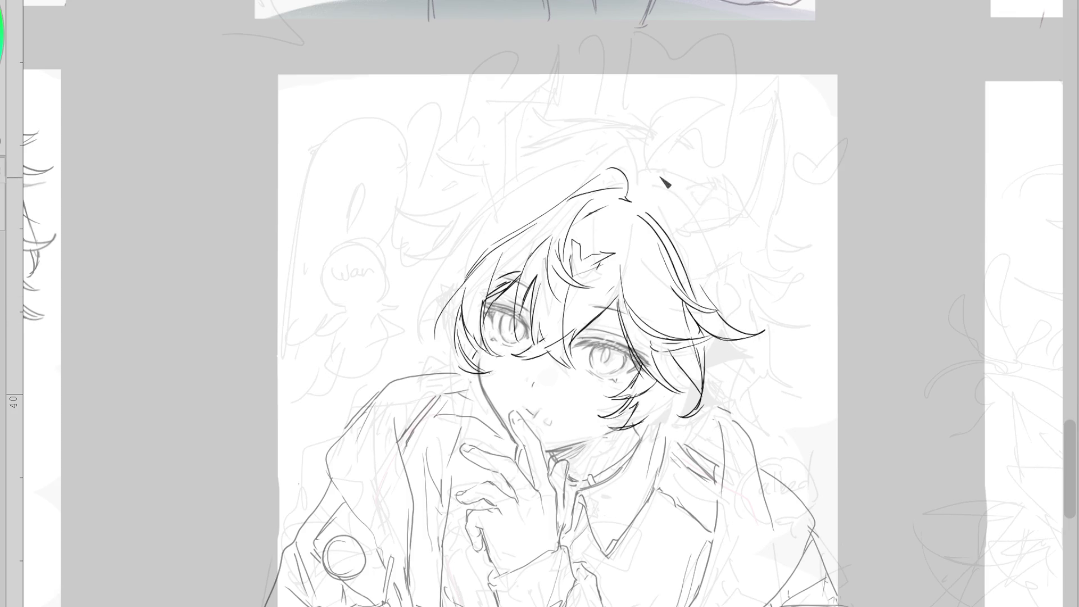
left_click_drag(709, 392, 738, 430)
key("ctrl+z")
mouse_move(696, 372)
left_mouse_down()
mouse_move(662, 428)
mouse_move(677, 432)
left_mouse_up()
Ink the long hair strands hanging beside the neck, redrawing the lowest one
left_click_drag(686, 443, 668, 492)
key("e")
mouse_move(687, 432)
left_mouse_down()
mouse_move(646, 483)
mouse_move(666, 514)
left_mouse_up()
left_click_drag(703, 466, 663, 514)
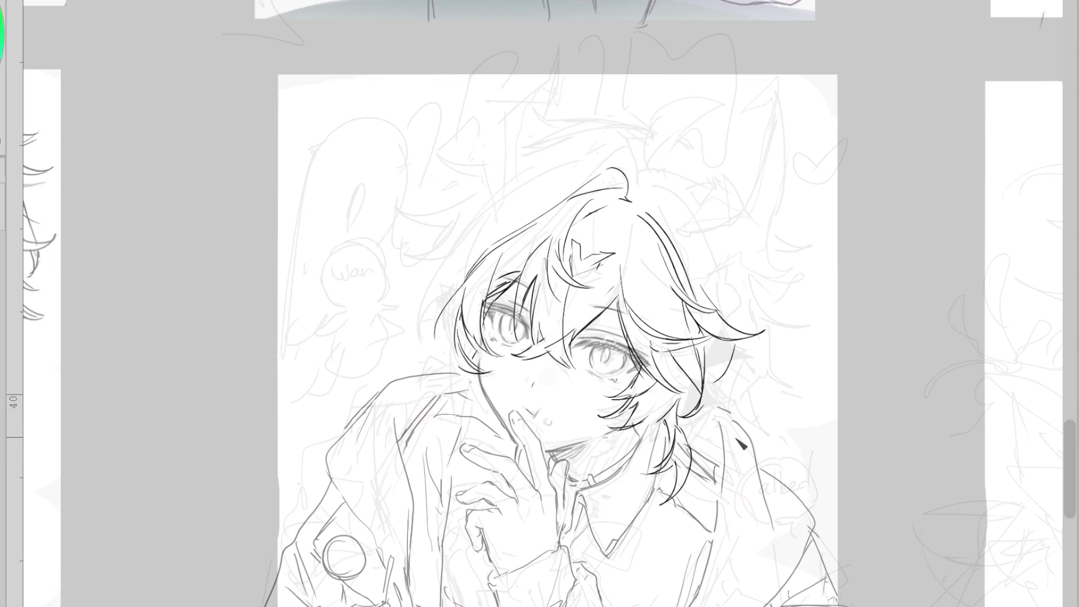
key("ctrl+z")
left_click_drag(674, 451, 691, 488)
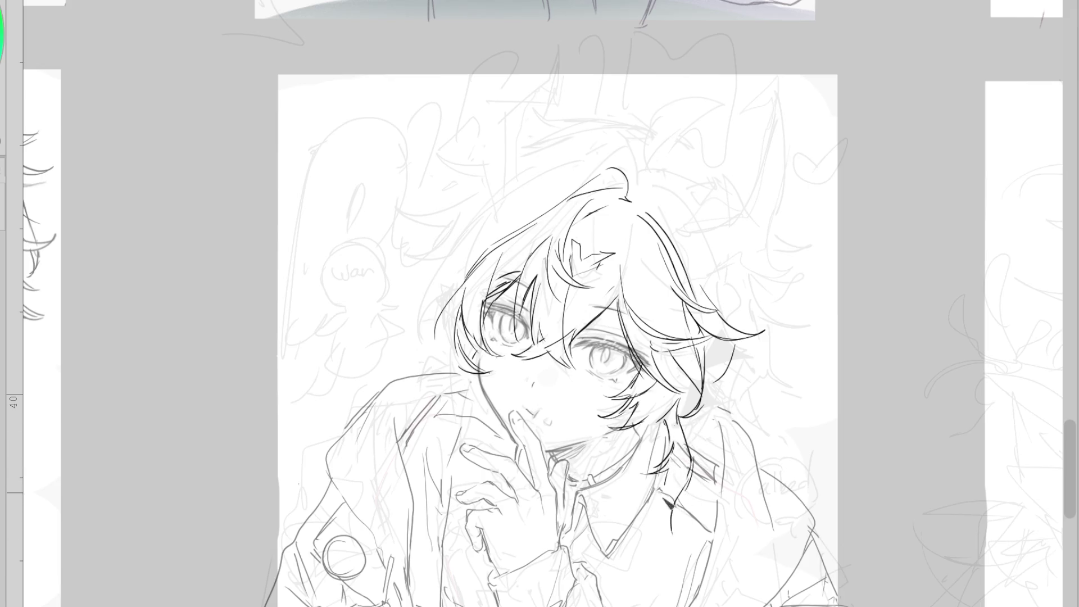
Draw and clean up the curved strands below the hair near the neck
key("e")
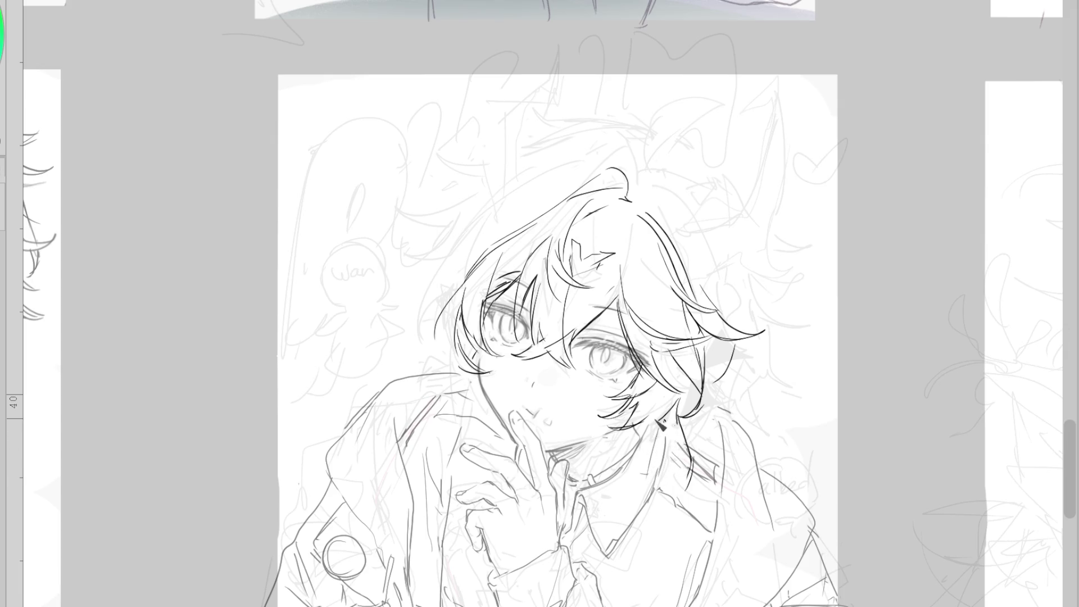
key("e")
mouse_move(634, 486)
left_mouse_down()
mouse_move(687, 473)
mouse_move(654, 572)
left_mouse_up()
left_click_drag(635, 476, 663, 500)
key("p")
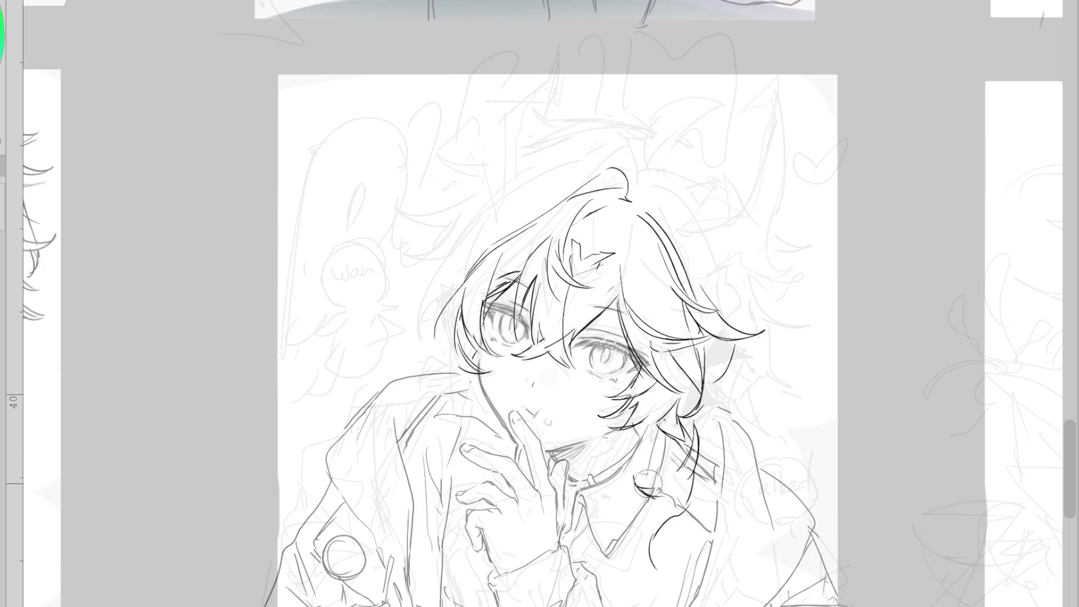
mouse_move(647, 471)
left_mouse_down()
mouse_move(673, 488)
mouse_move(663, 560)
left_mouse_up()
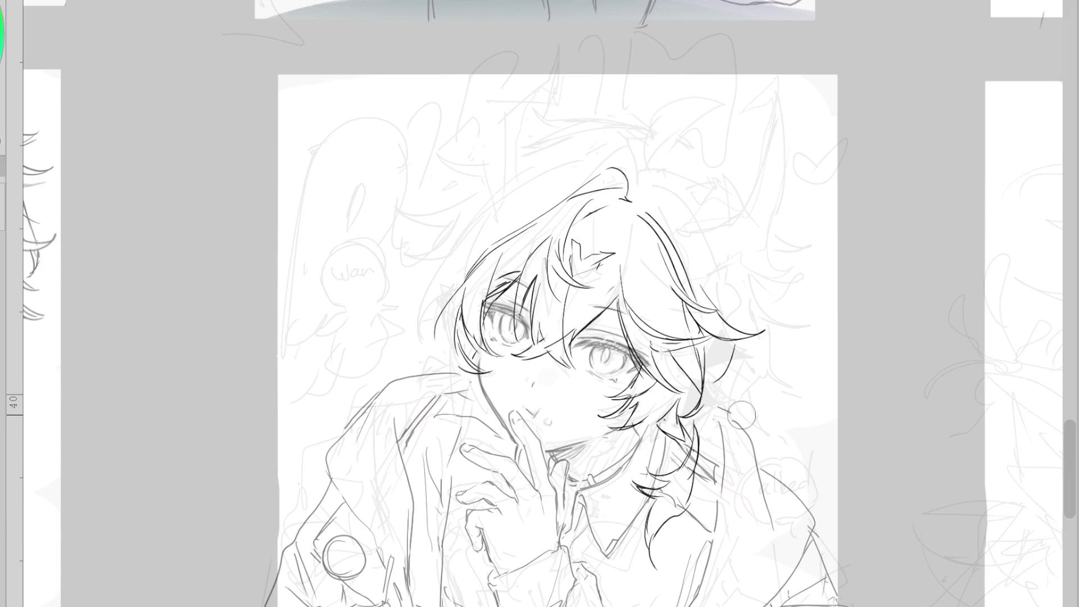
left_click_drag(644, 422, 649, 484)
Refine the jaw line, then add a curved strand across the top hair and a tuft on the right
left_click_drag(473, 364, 479, 425)
key("ctrl+z")
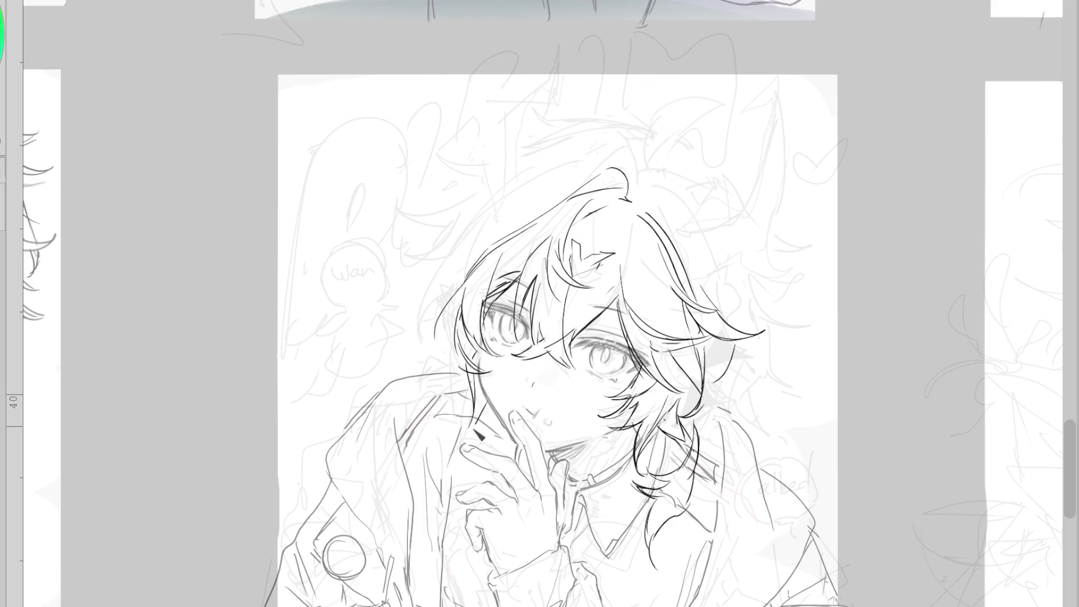
left_click_drag(468, 423, 499, 384)
key("ctrl+z")
left_click_drag(500, 425, 499, 496)
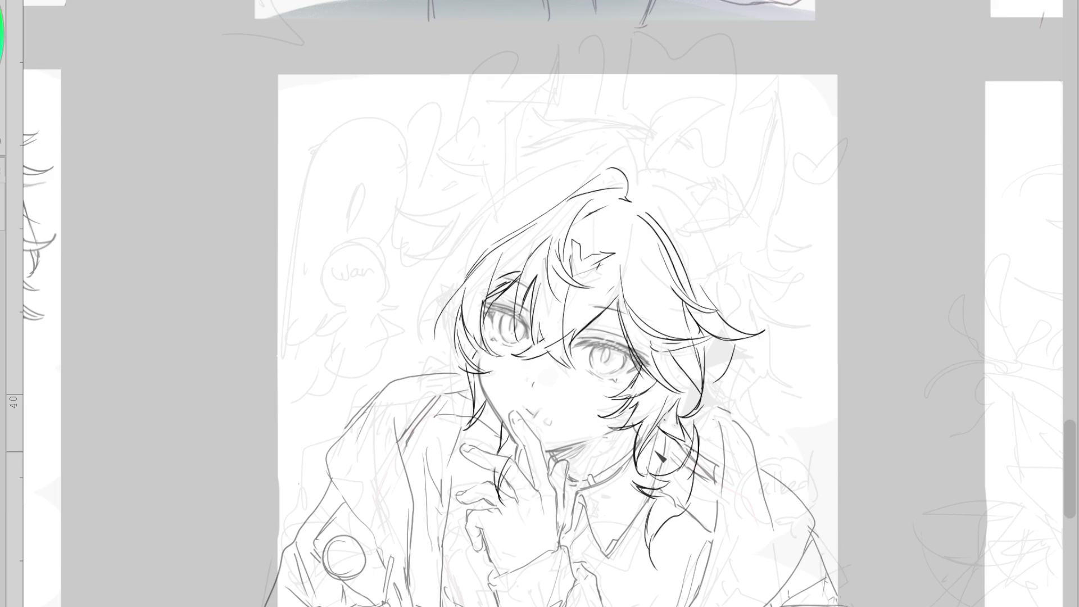
mouse_move(639, 204)
left_mouse_down()
mouse_move(718, 253)
mouse_move(733, 282)
left_mouse_up()
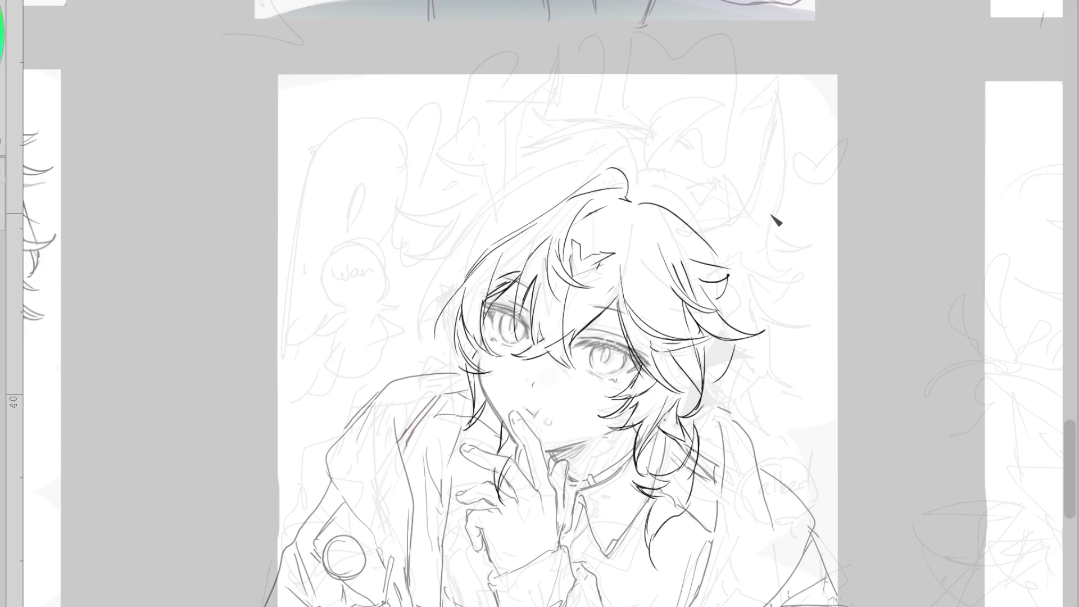
left_click_drag(716, 304, 731, 272)
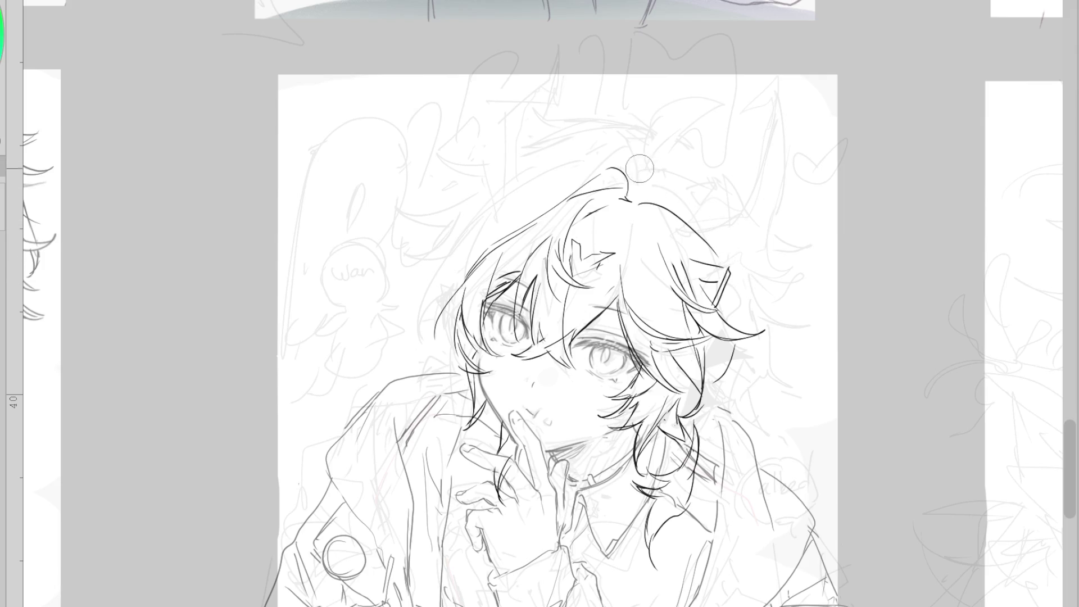
Draft strands along the top of the head, undoing the straight attempts
left_click_drag(584, 191, 482, 229)
key("ctrl+z")
left_click_drag(579, 180, 542, 183)
mouse_move(611, 188)
left_mouse_down()
mouse_move(536, 194)
mouse_move(596, 177)
left_mouse_up()
key("ctrl+z")
key("ctrl+z")
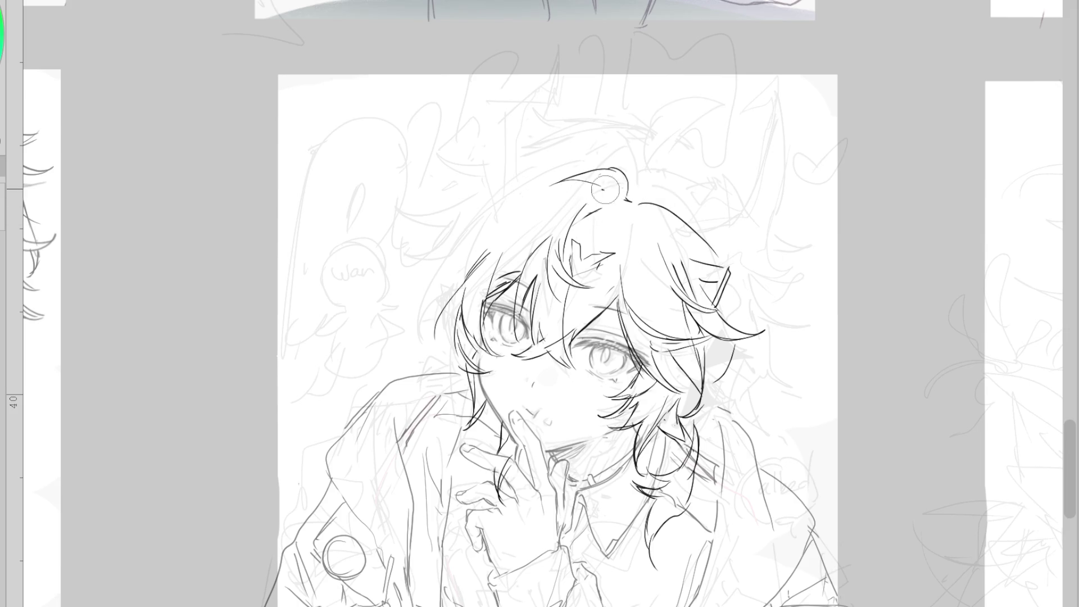
left_click_drag(512, 229, 691, 249)
left_click_drag(547, 184, 682, 205)
key("ctrl+z")
key("ctrl+z")
Ink a curved strand leftward from the ahoge and redraw the ahoge arch higher on the head
mouse_move(579, 184)
left_mouse_down()
mouse_move(508, 200)
mouse_move(510, 227)
left_mouse_up()
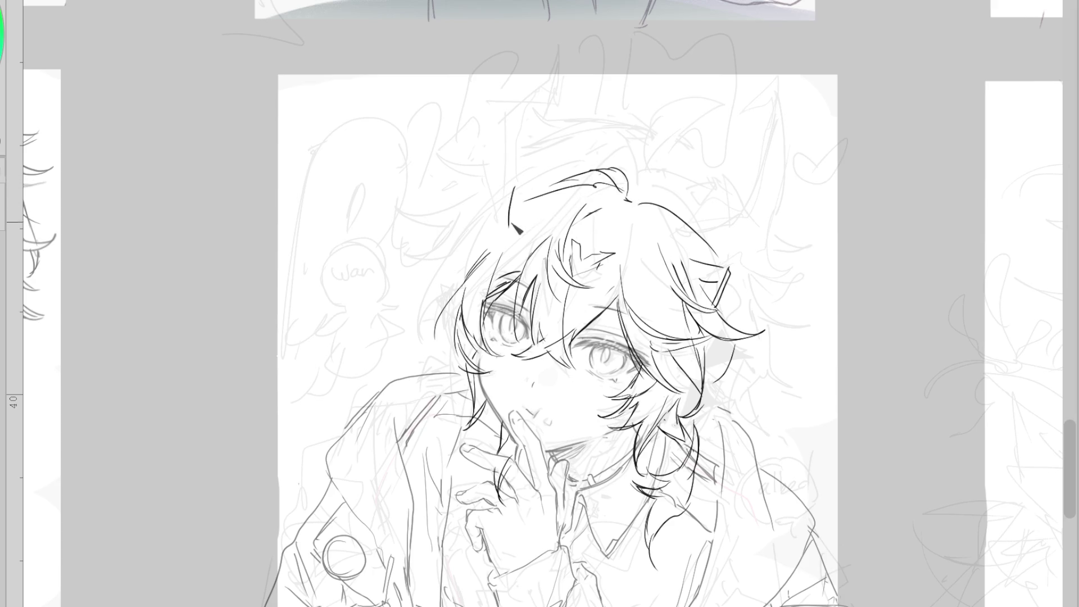
mouse_move(736, 273)
left_mouse_down()
mouse_move(720, 281)
mouse_move(702, 270)
mouse_move(711, 261)
left_mouse_up()
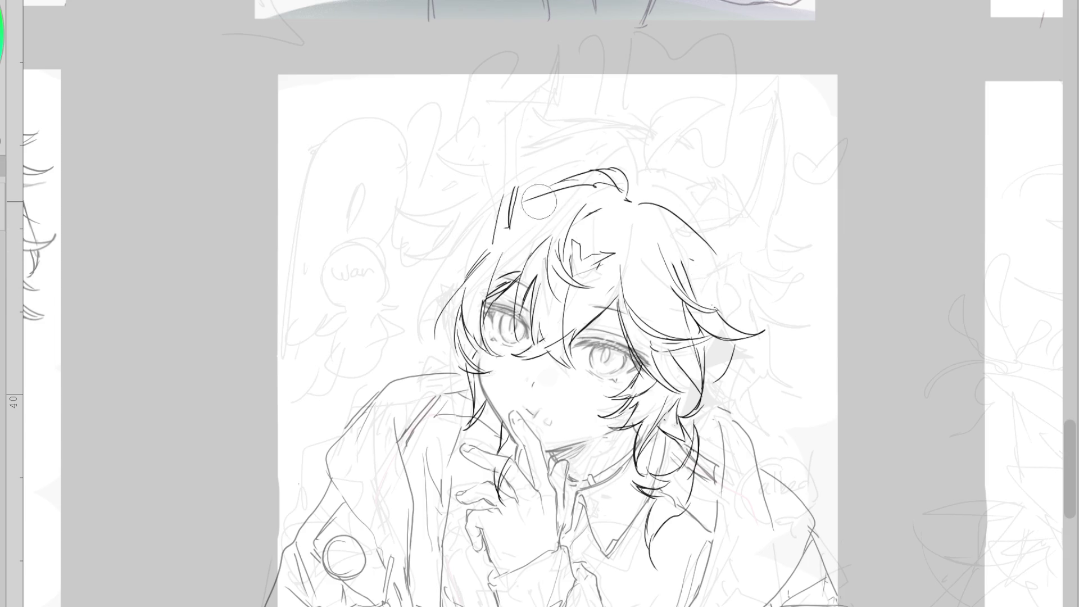
mouse_move(554, 188)
left_mouse_down()
mouse_move(510, 218)
mouse_move(516, 188)
left_mouse_up()
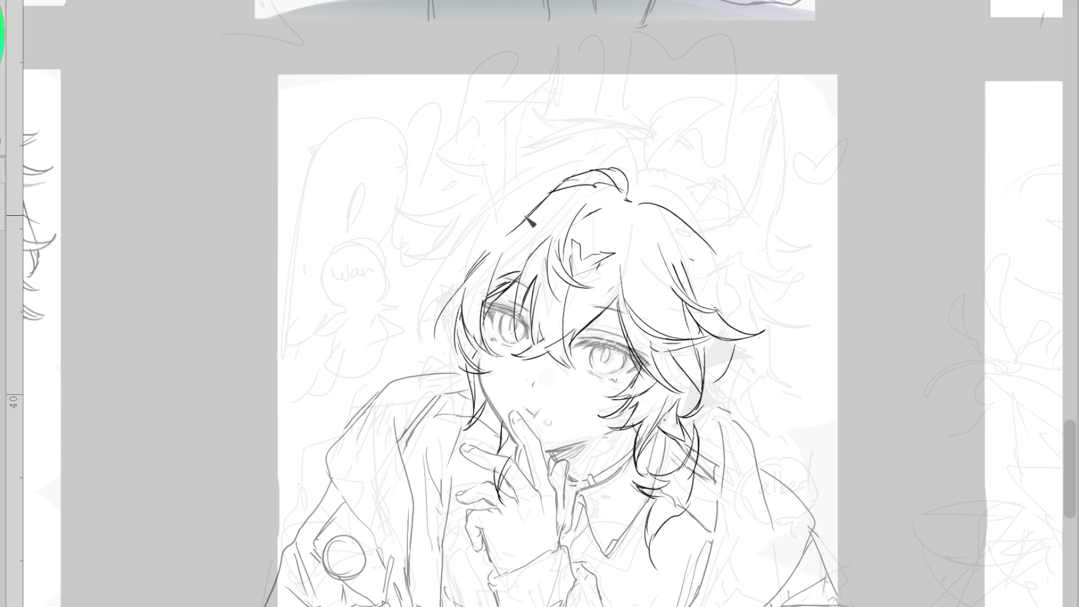
left_click_drag(582, 171, 548, 191)
mouse_move(613, 172)
left_mouse_down()
mouse_move(559, 186)
mouse_move(513, 219)
mouse_move(516, 189)
mouse_move(503, 244)
left_mouse_up()
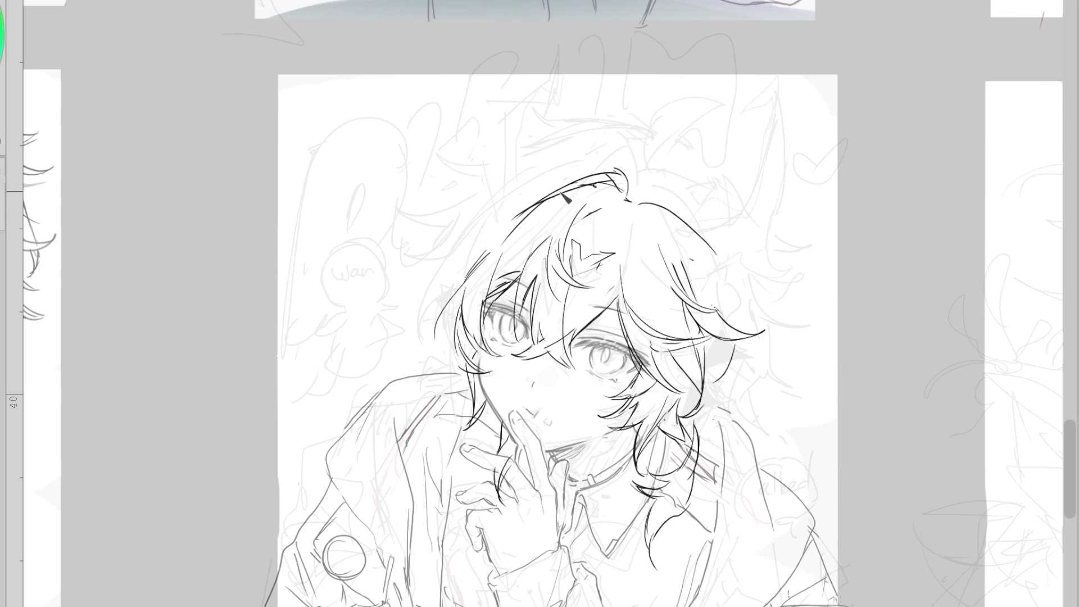
left_click_drag(565, 166, 531, 200)
mouse_move(612, 152)
left_mouse_down()
mouse_move(503, 233)
mouse_move(550, 200)
left_mouse_up()
left_click_drag(625, 161, 632, 197)
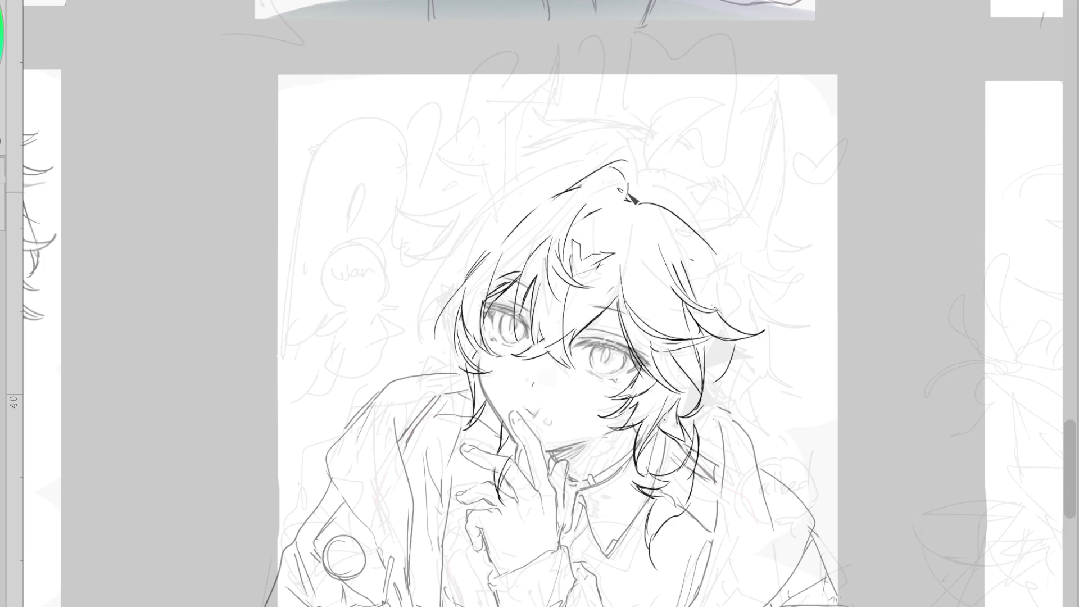
Settle the ahoge tip after several undone tries and sweep a long strand down-left from the crown
left_click_drag(637, 150, 492, 188)
key("ctrl+z")
left_click_drag(659, 153, 517, 162)
key("ctrl+z")
left_click_drag(634, 166, 637, 196)
key("ctrl+z")
mouse_move(677, 95)
left_mouse_down()
mouse_move(643, 190)
mouse_move(705, 140)
left_mouse_up()
key("ctrl+z")
left_click_drag(638, 151, 542, 140)
key("ctrl+z")
left_click_drag(675, 158, 715, 188)
key("ctrl+z")
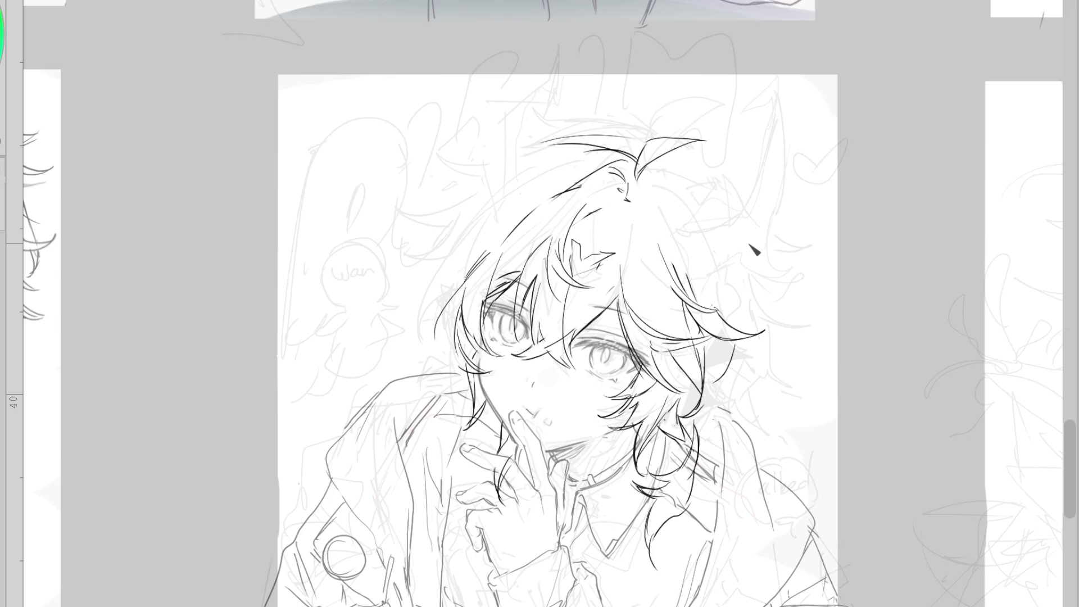
left_click_drag(579, 158, 410, 216)
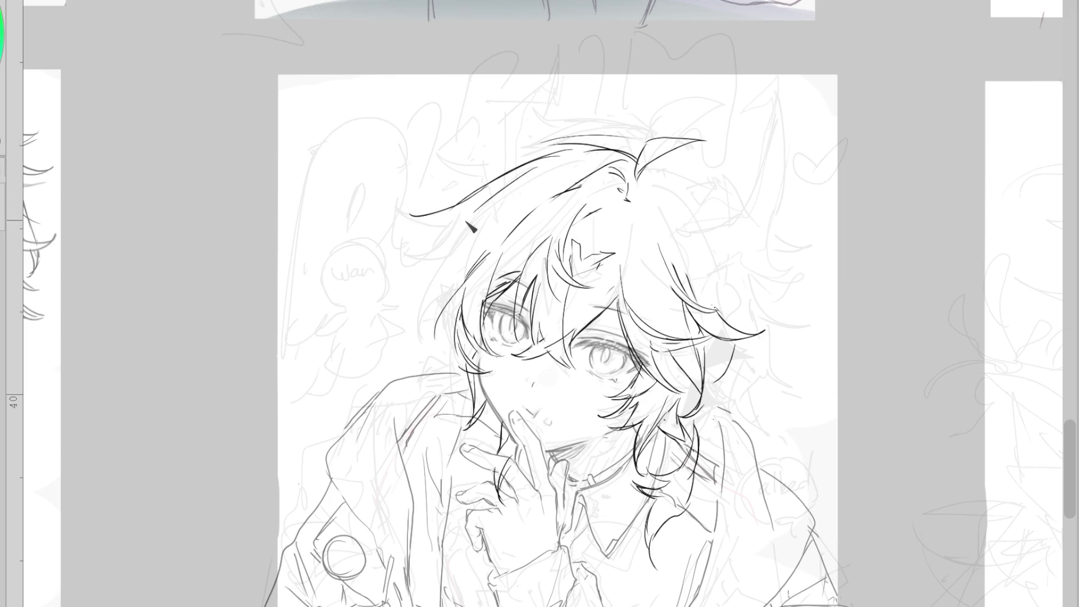
Ink layered strands in the left bangs and top-left head around the hair clip, erasing faint stray lines
mouse_move(434, 325)
left_mouse_down()
mouse_move(449, 264)
mouse_move(426, 343)
left_mouse_up()
key("ctrl+z")
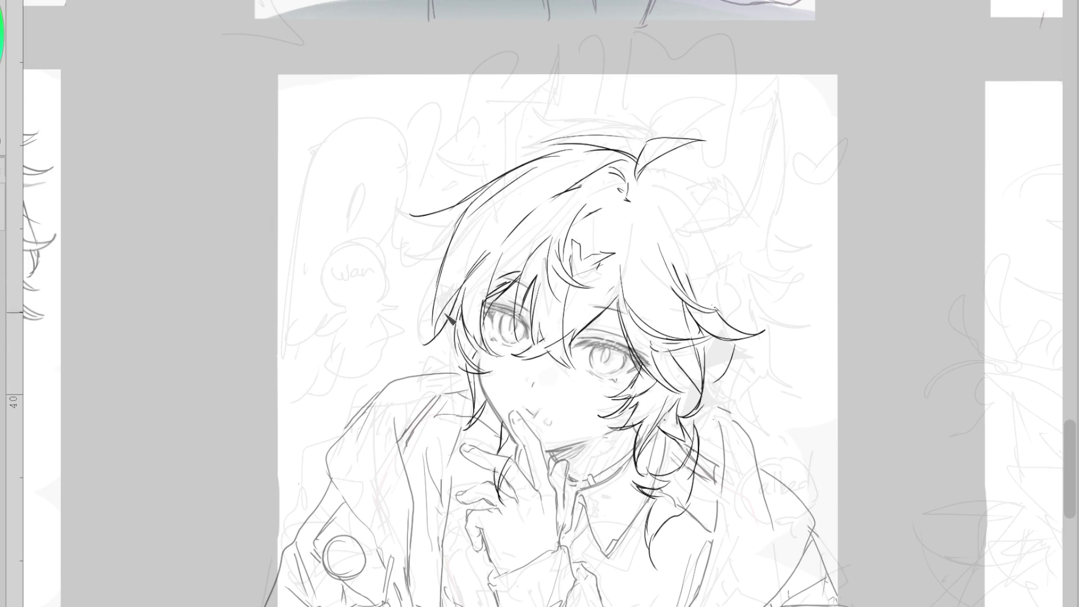
left_click_drag(498, 203, 486, 232)
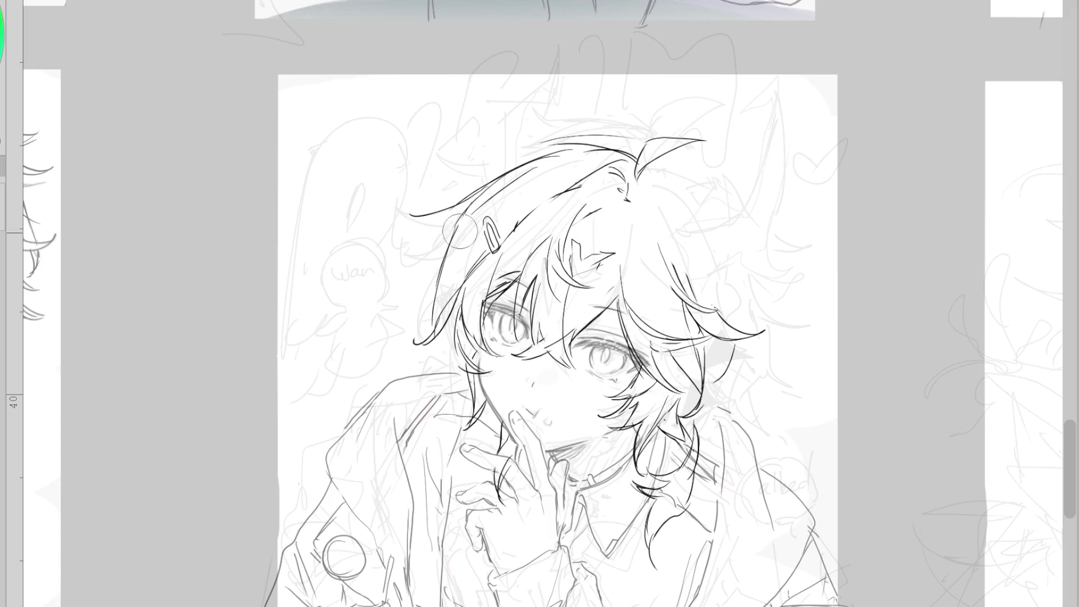
left_click_drag(453, 257, 415, 272)
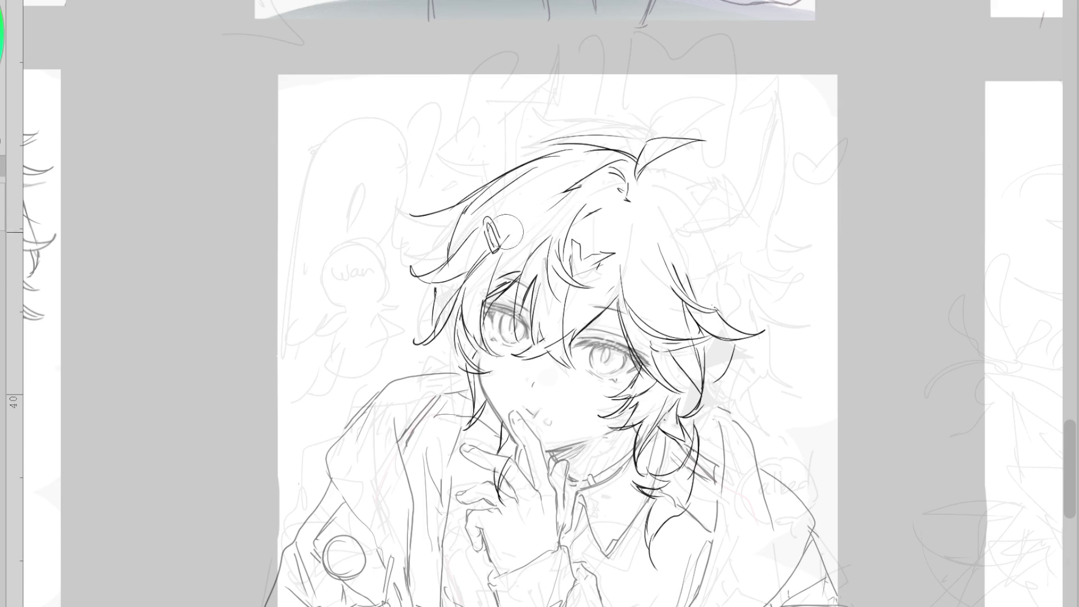
left_click_drag(569, 188, 529, 225)
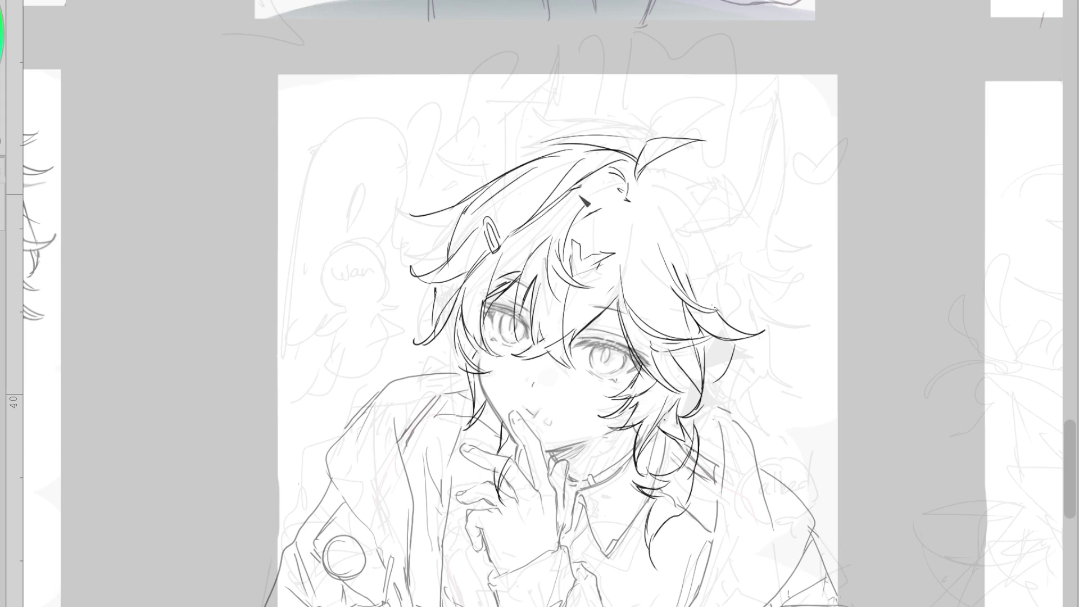
left_click_drag(583, 160, 635, 144)
left_click_drag(453, 139, 540, 147)
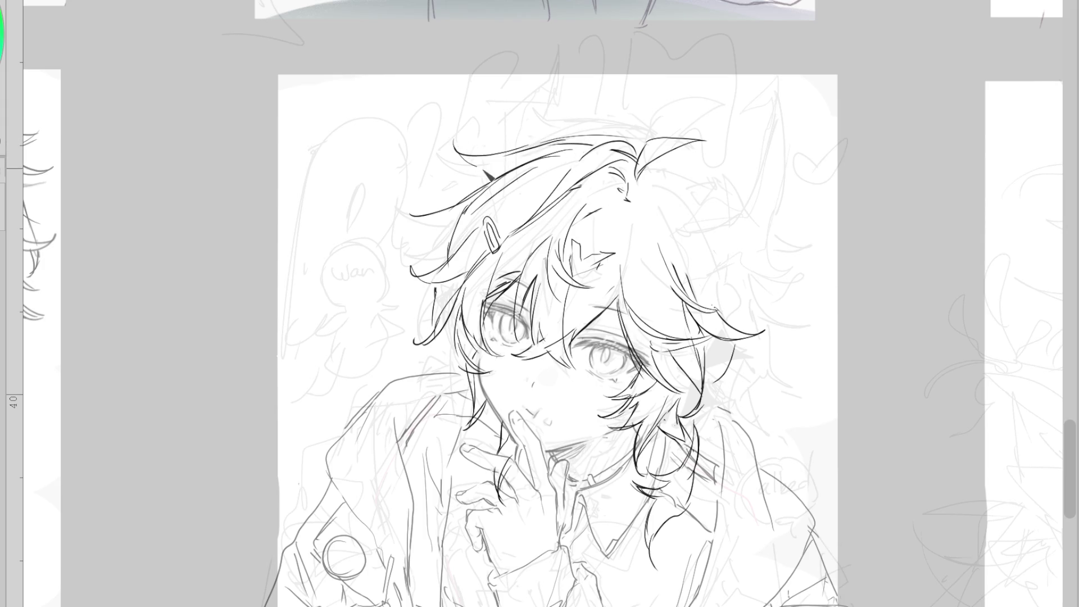
left_click_drag(408, 211, 446, 202)
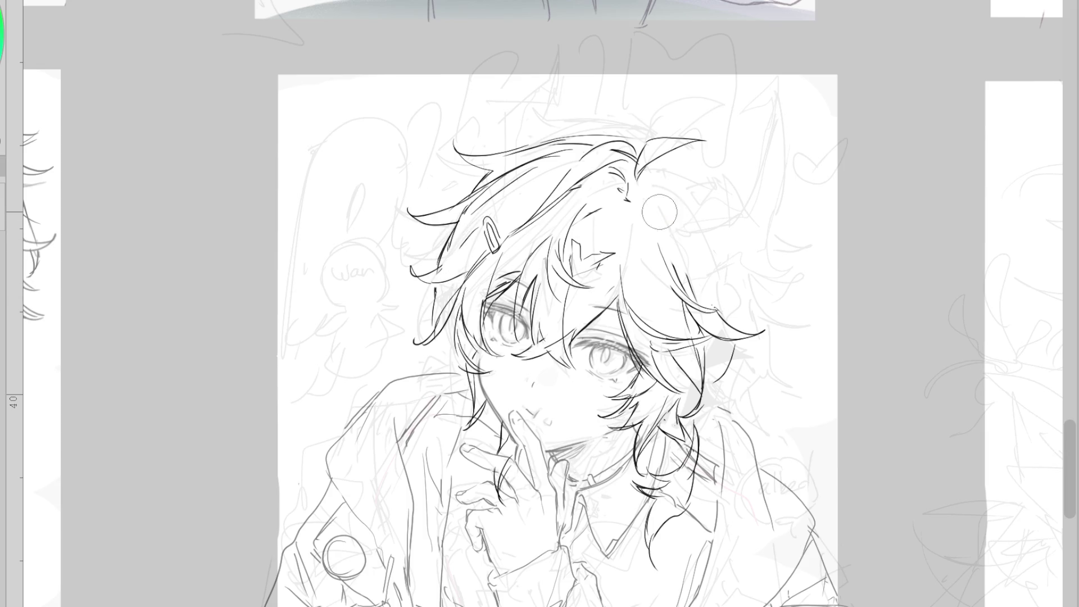
left_click_drag(460, 237, 464, 245)
left_click_drag(437, 312, 438, 350)
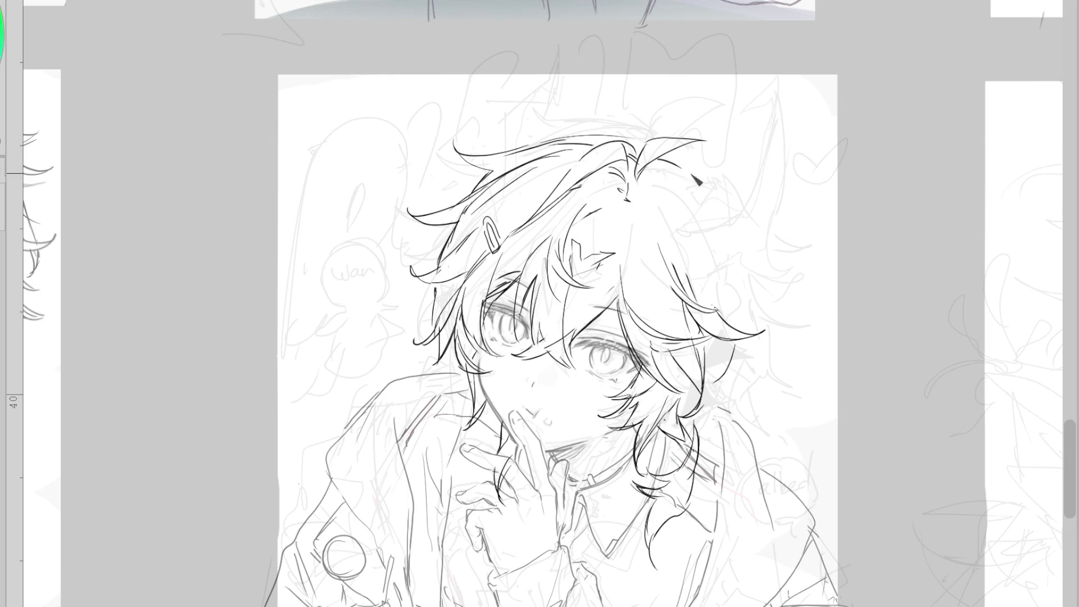
Ink sweeping strands on the upper right hair, trimming tips and redrawing the right contour
left_click_drag(662, 156, 739, 241)
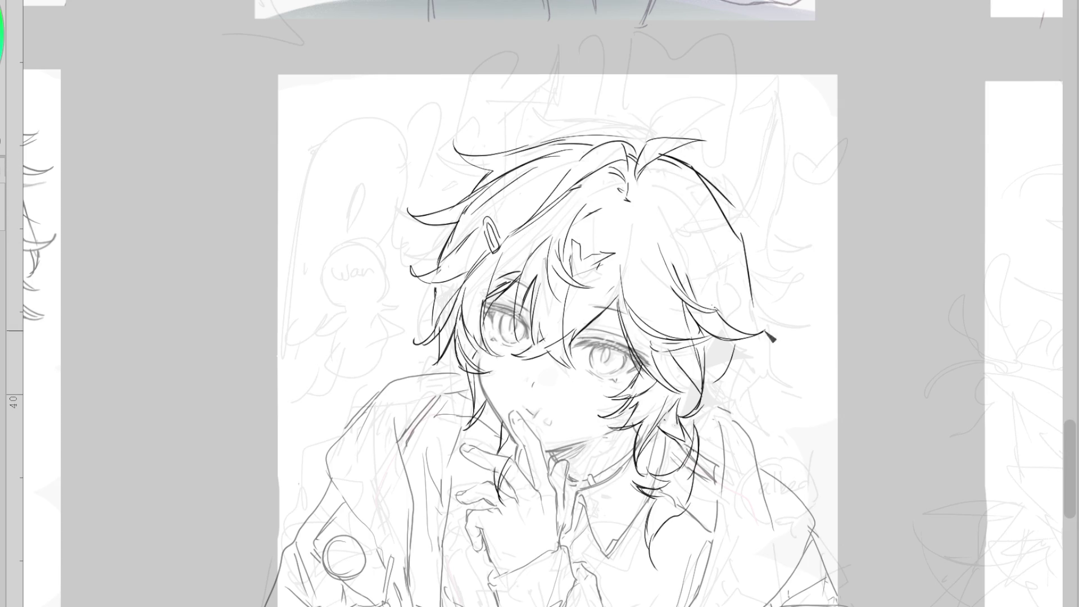
mouse_move(712, 181)
left_mouse_down()
mouse_move(748, 225)
mouse_move(805, 248)
left_mouse_up()
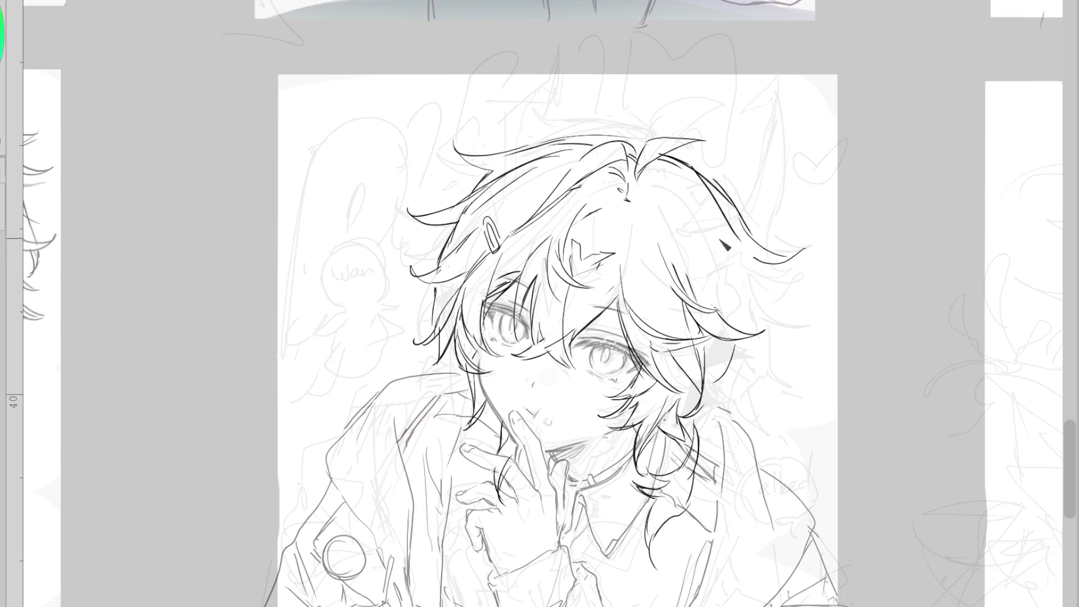
key("e")
mouse_move(806, 248)
left_mouse_down()
mouse_move(751, 255)
mouse_move(735, 201)
mouse_move(763, 259)
left_mouse_up()
left_click_drag(693, 253, 755, 283)
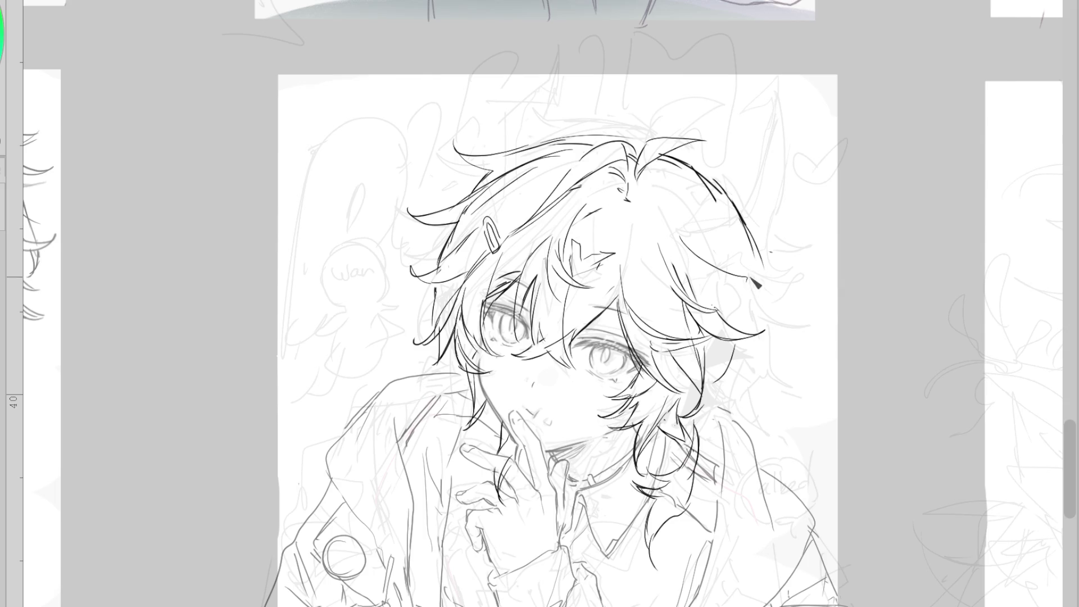
key("ctrl+z")
key("e")
key("p")
left_click_drag(697, 264, 730, 312)
key("e")
mouse_move(764, 248)
left_mouse_down()
mouse_move(766, 292)
mouse_move(806, 275)
left_mouse_up()
key("p")
mouse_move(742, 225)
left_mouse_down()
mouse_move(697, 191)
mouse_move(646, 194)
left_mouse_up()
Add hooked and curled strands beside the right of the face and below the ear
mouse_move(746, 335)
left_mouse_down()
mouse_move(792, 402)
mouse_move(784, 360)
left_mouse_up()
key("e")
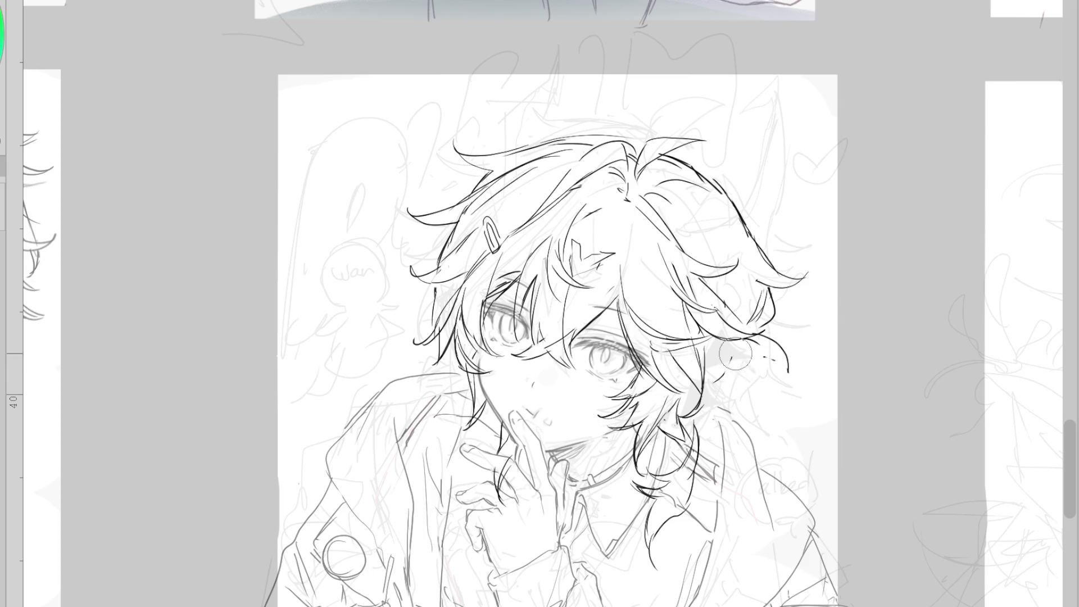
key("ctrl+z")
left_click_drag(774, 349, 765, 383)
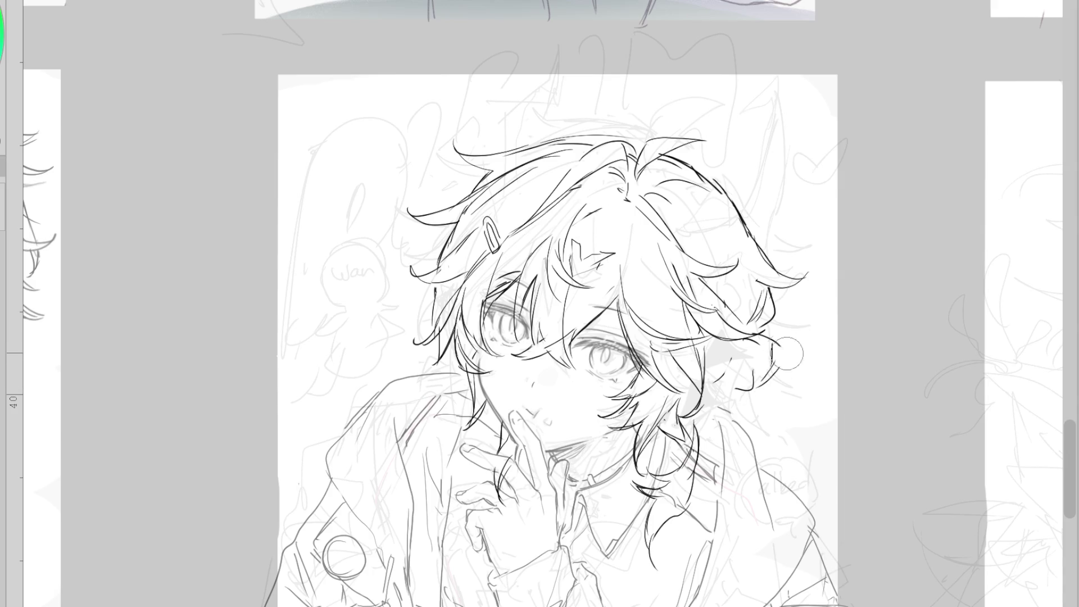
left_click_drag(778, 346, 814, 364)
mouse_move(751, 384)
left_mouse_down()
mouse_move(728, 394)
mouse_move(717, 428)
left_mouse_up()
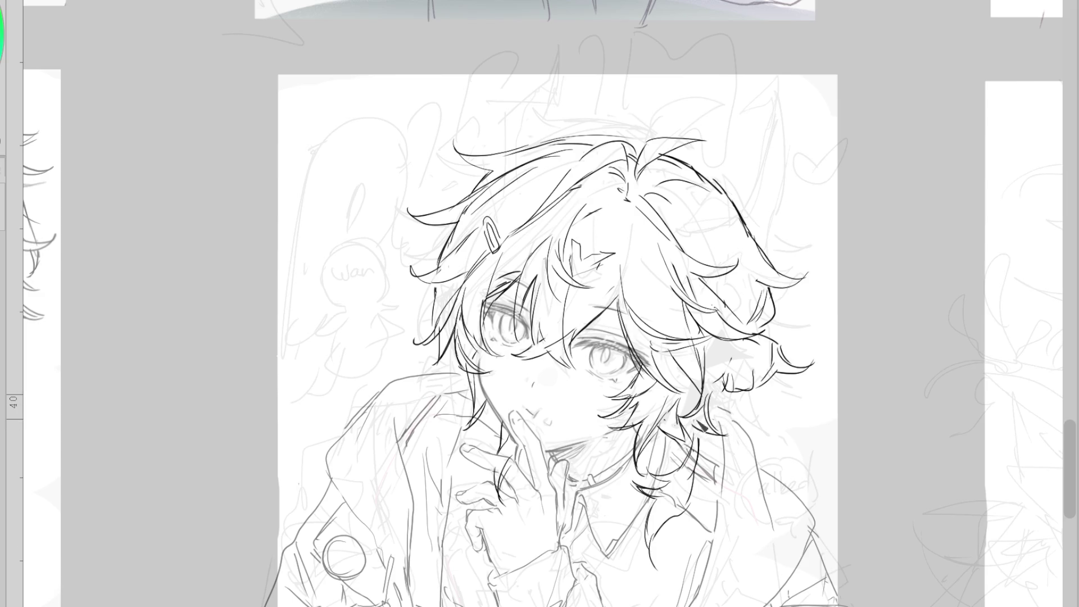
left_click_drag(702, 428, 736, 437)
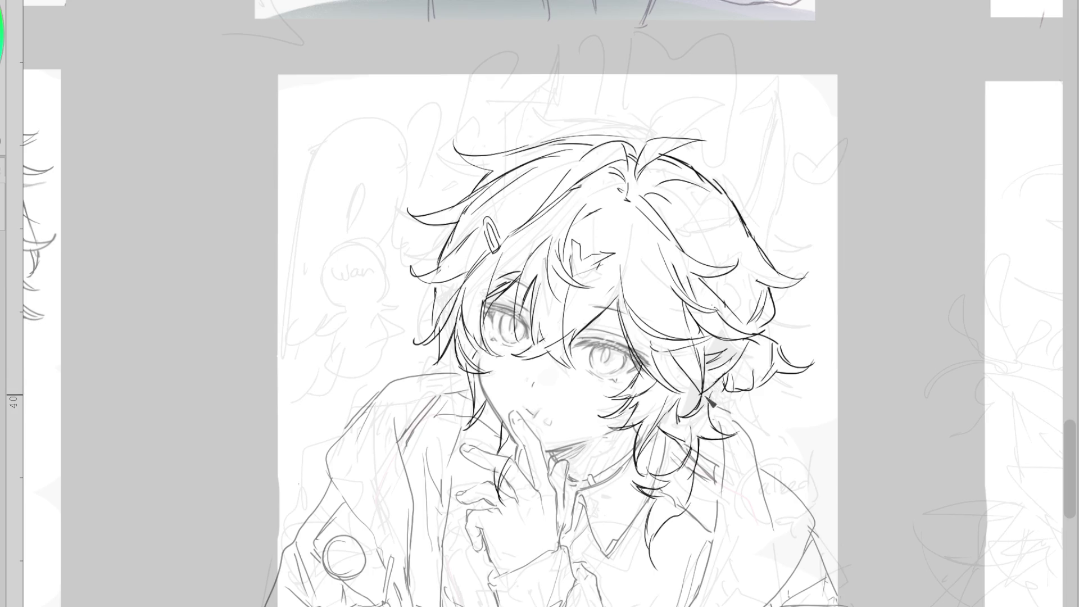
Draw hair strands flowing from below the ear down toward the neck
left_click_drag(708, 381, 691, 429)
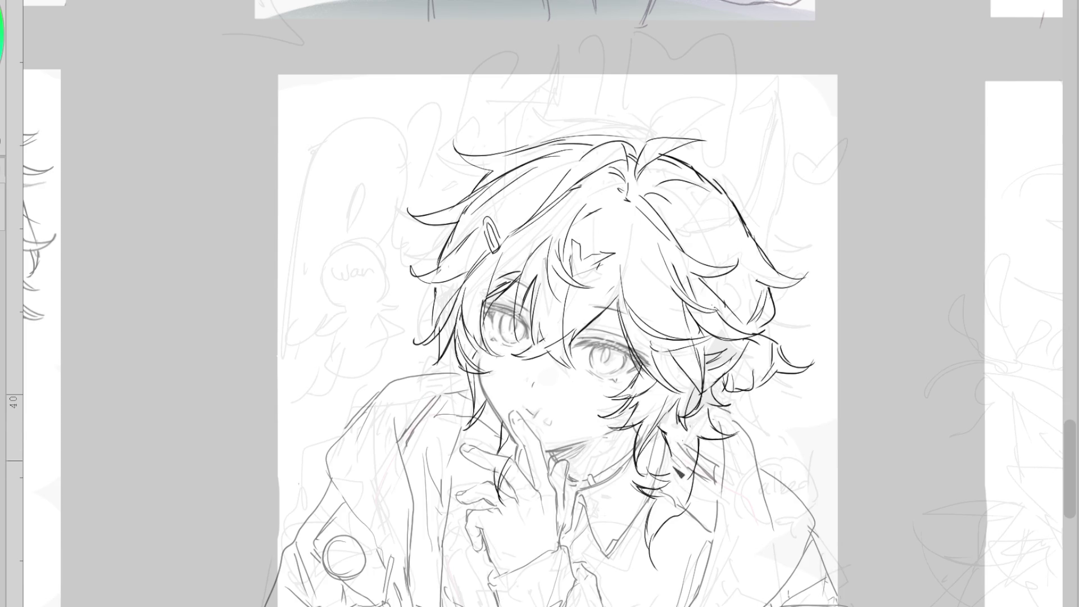
mouse_move(694, 432)
left_mouse_down()
mouse_move(684, 470)
mouse_move(635, 495)
left_mouse_up()
left_click_drag(702, 458, 646, 506)
mouse_move(671, 472)
left_mouse_down()
mouse_move(643, 503)
mouse_move(658, 480)
mouse_move(698, 492)
mouse_move(660, 570)
left_mouse_up()
left_click_drag(669, 506, 649, 548)
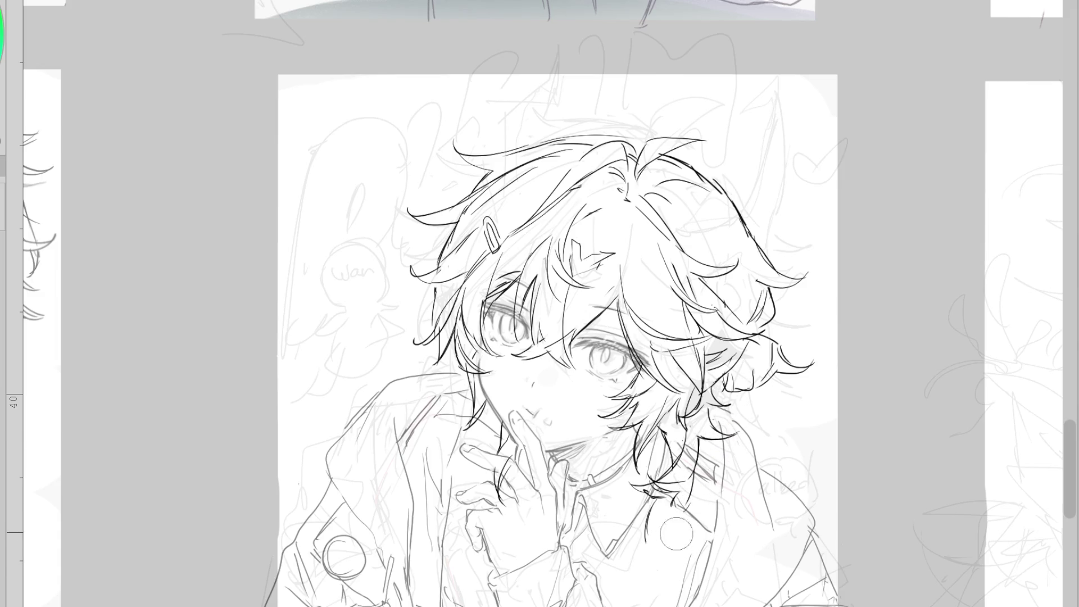
Ink curling strands below the right ear over the collar and erase construction lines there
left_click_drag(660, 504, 654, 542)
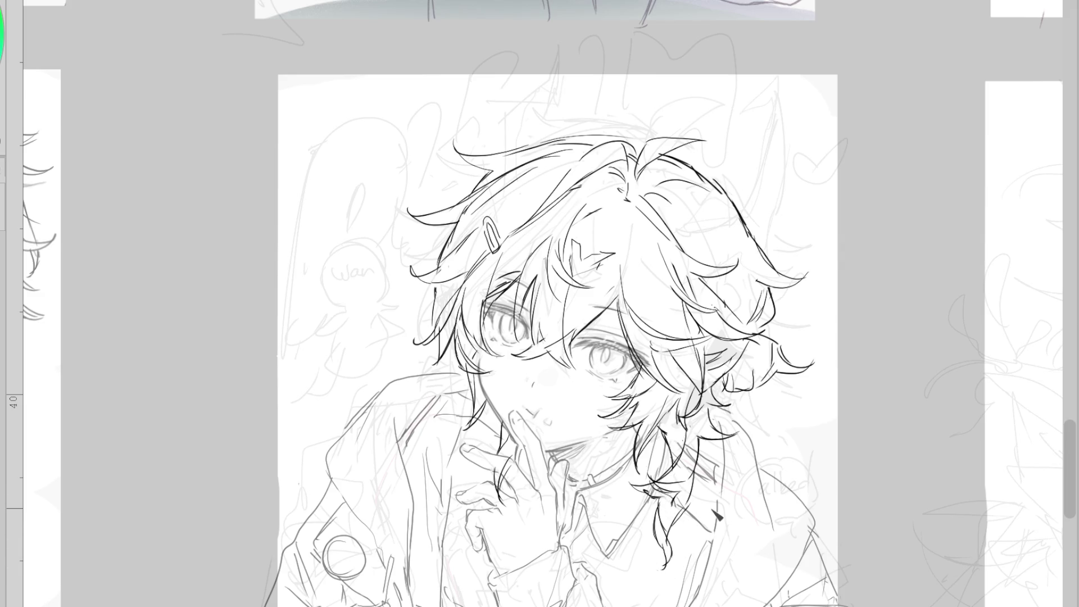
left_click_drag(661, 561, 667, 564)
left_click_drag(656, 513, 670, 574)
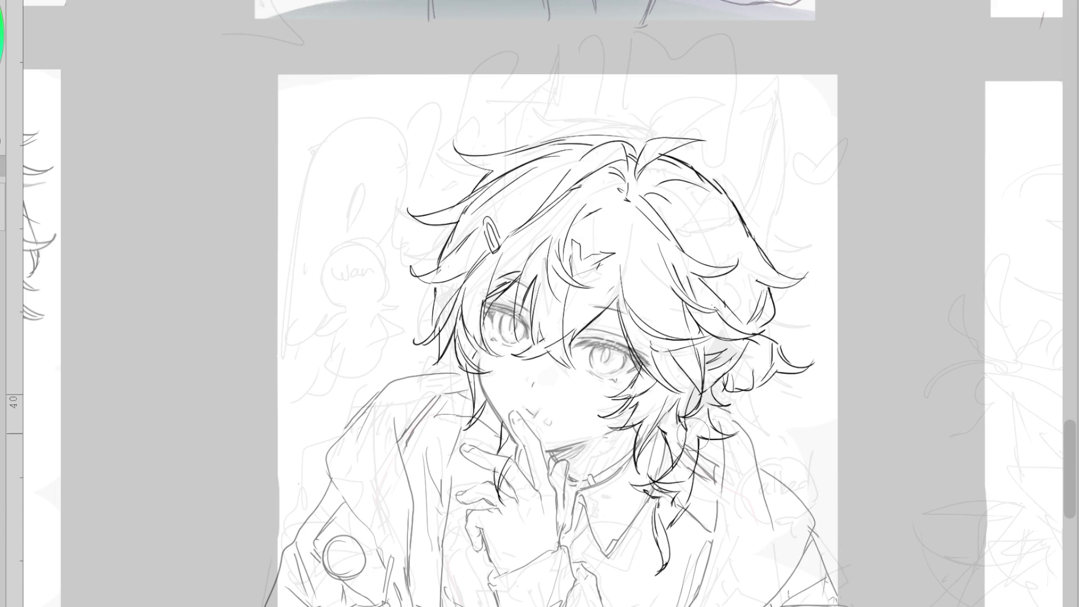
key("e")
mouse_move(651, 482)
left_mouse_down()
mouse_move(661, 488)
mouse_move(632, 482)
left_mouse_up()
key("p")
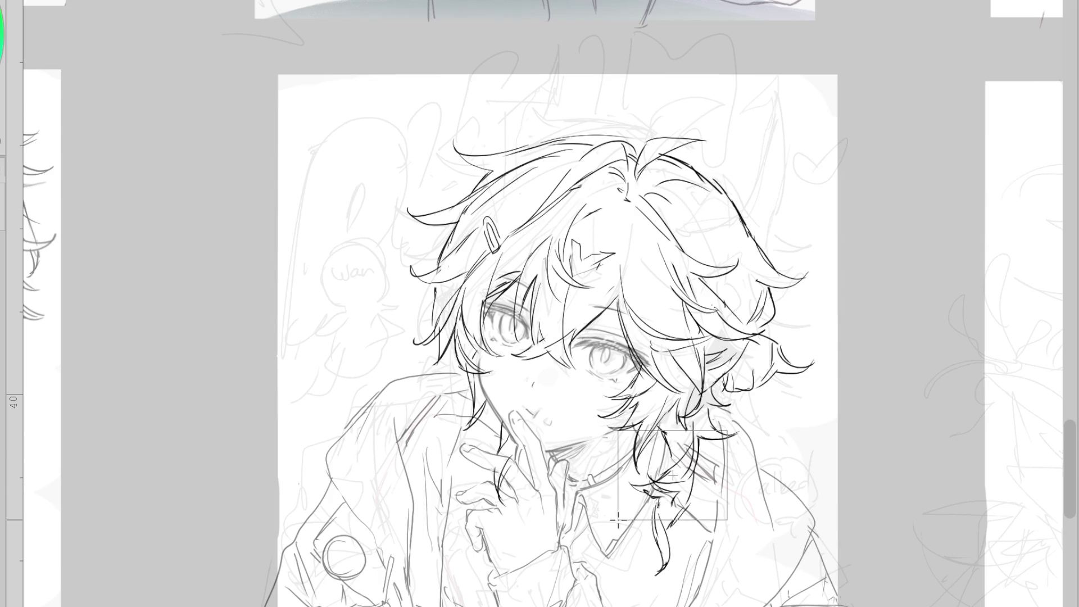
Draw and rework the curling hair strands around the neck and collar, undoing misfires
left_click_drag(691, 452, 670, 519)
key("ctrl+z")
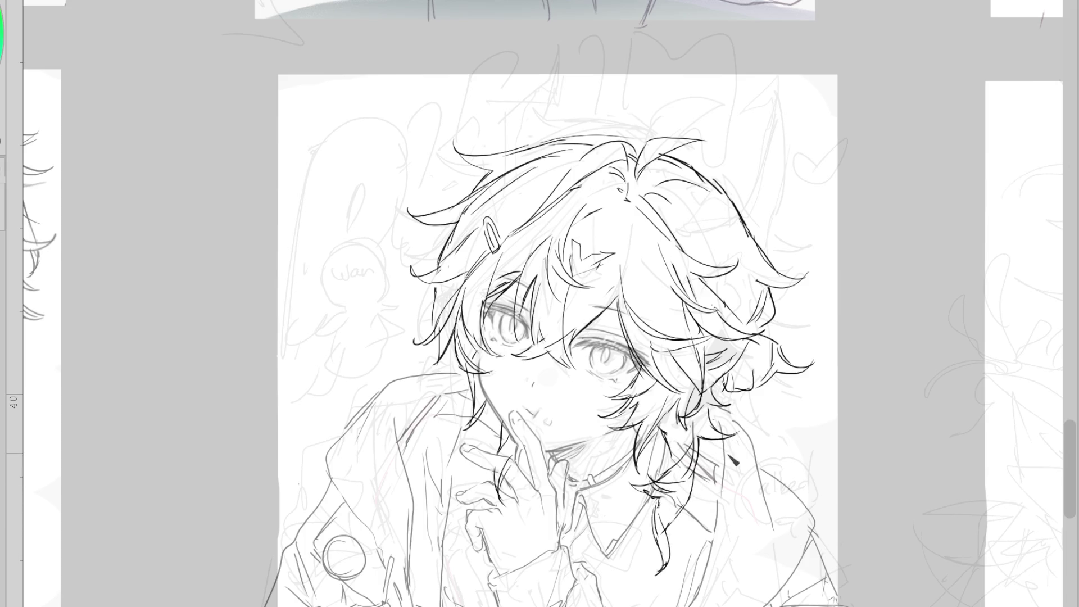
mouse_move(674, 472)
left_mouse_down()
mouse_move(650, 508)
mouse_move(675, 511)
mouse_move(711, 464)
mouse_move(711, 415)
mouse_move(712, 437)
mouse_move(696, 438)
left_mouse_up()
mouse_move(711, 396)
left_mouse_down()
mouse_move(674, 427)
mouse_move(724, 406)
mouse_move(707, 443)
mouse_move(730, 402)
mouse_move(724, 388)
mouse_move(699, 444)
mouse_move(714, 448)
mouse_move(708, 486)
left_mouse_up()
mouse_move(691, 449)
left_mouse_down()
mouse_move(670, 458)
mouse_move(679, 498)
mouse_move(657, 514)
mouse_move(657, 578)
mouse_move(666, 528)
mouse_move(655, 584)
left_mouse_up()
left_click_drag(672, 528, 660, 573)
left_click_drag(691, 506, 669, 570)
left_click_drag(694, 442, 698, 522)
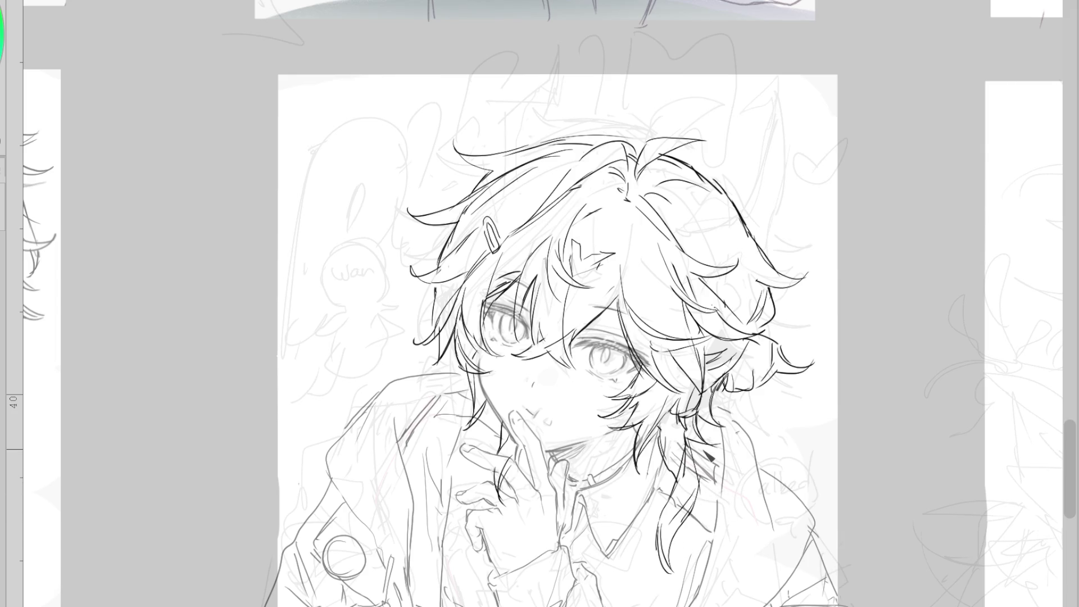
mouse_move(673, 428)
left_mouse_down()
mouse_move(660, 489)
mouse_move(632, 503)
mouse_move(677, 494)
left_mouse_up()
key("ctrl+z")
Add strands down the left cheek and along the left hair edge
left_click_drag(452, 344, 467, 417)
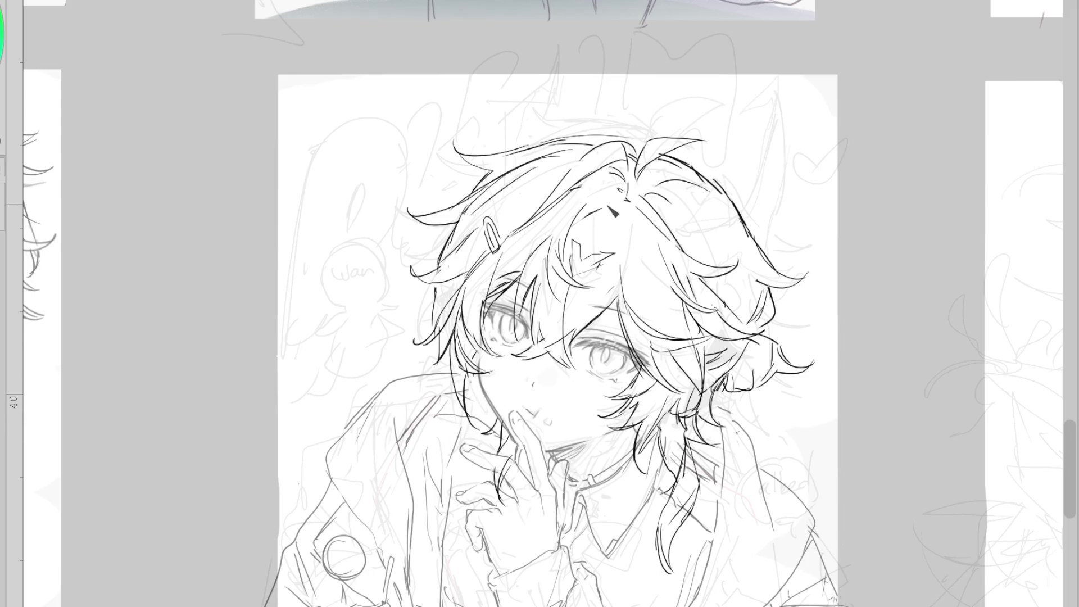
left_click_drag(433, 307, 415, 365)
key("ctrl+z")
key("ctrl+z")
key("ctrl+z")
left_click_drag(439, 306, 407, 351)
left_click_drag(750, 317, 724, 412)
key("ctrl+z")
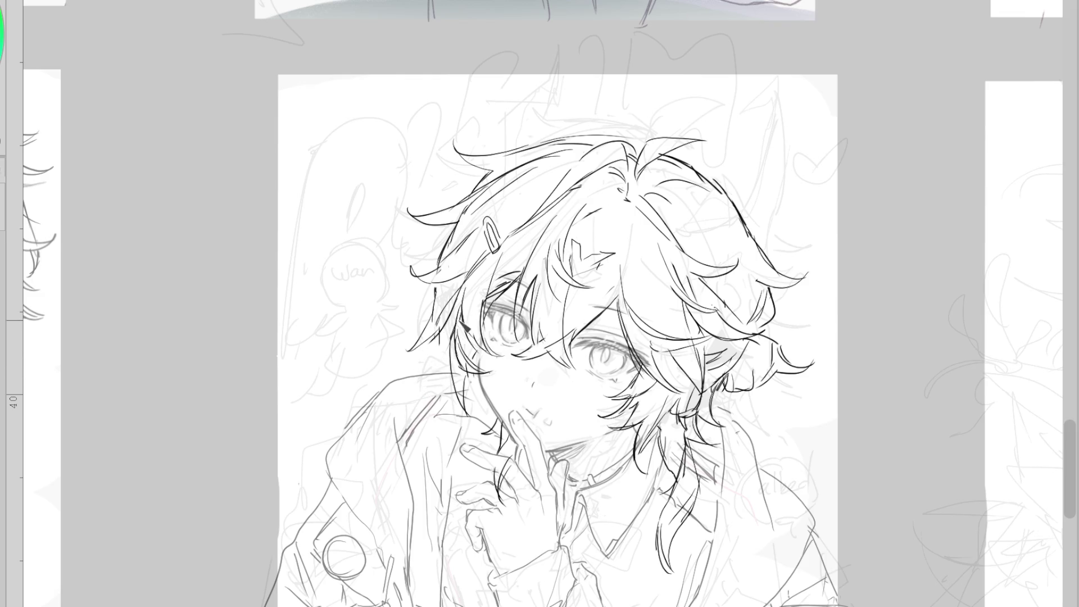
Ink the left-side hair strands beside the cheek, redrawing rejected strokes
mouse_move(452, 338)
left_mouse_down()
mouse_move(457, 362)
mouse_move(427, 360)
mouse_move(433, 387)
mouse_move(418, 403)
left_mouse_up()
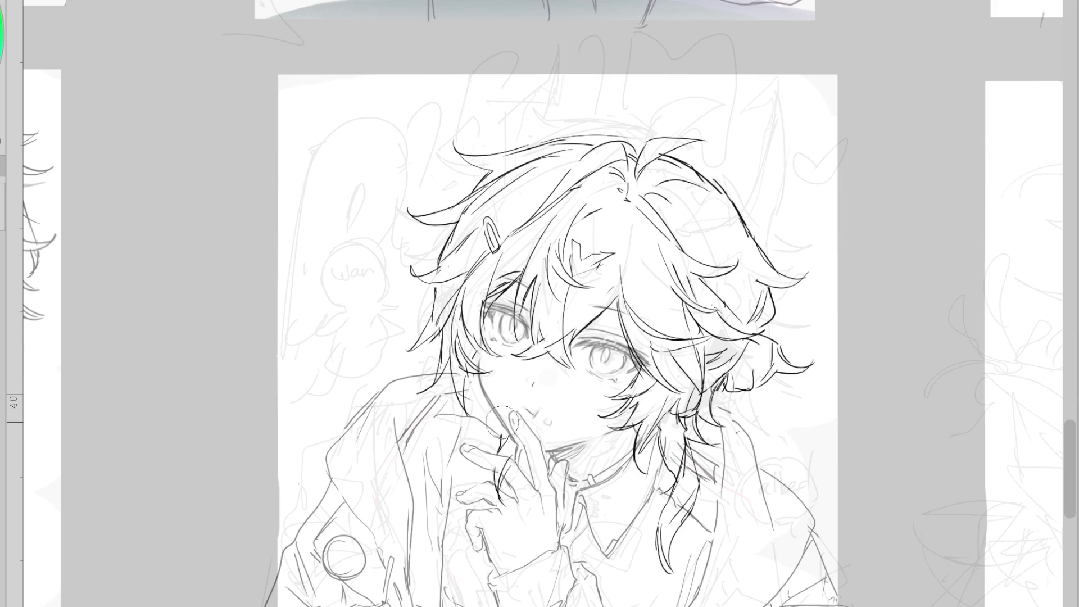
mouse_move(487, 378)
left_mouse_down()
mouse_move(476, 426)
mouse_move(499, 422)
left_mouse_up()
key("ctrl+z")
mouse_move(427, 267)
left_mouse_down()
mouse_move(459, 266)
mouse_move(430, 314)
mouse_move(431, 336)
left_mouse_up()
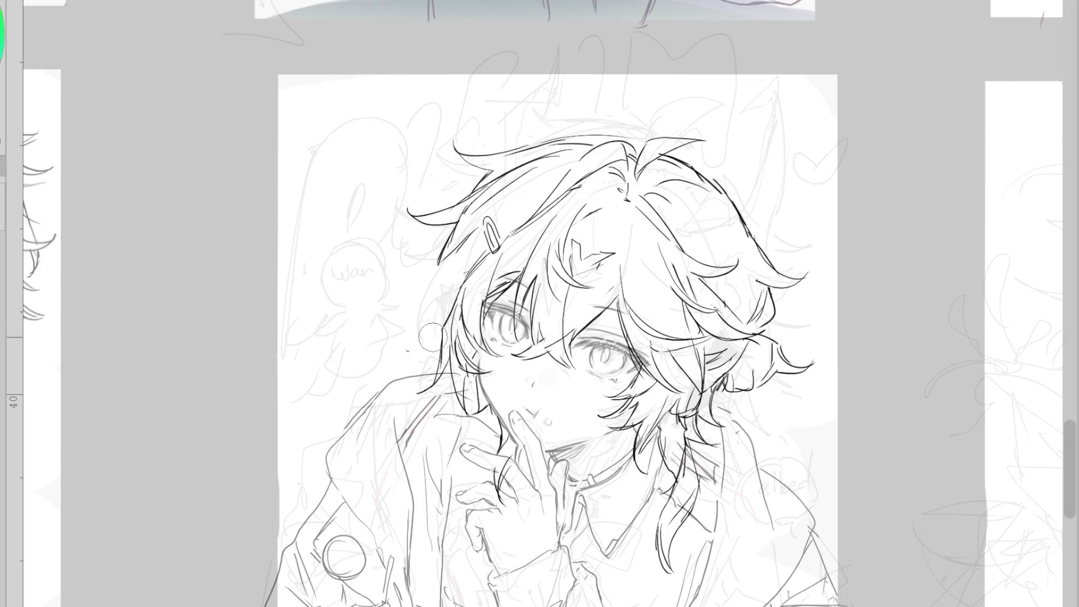
left_click_drag(472, 272, 422, 344)
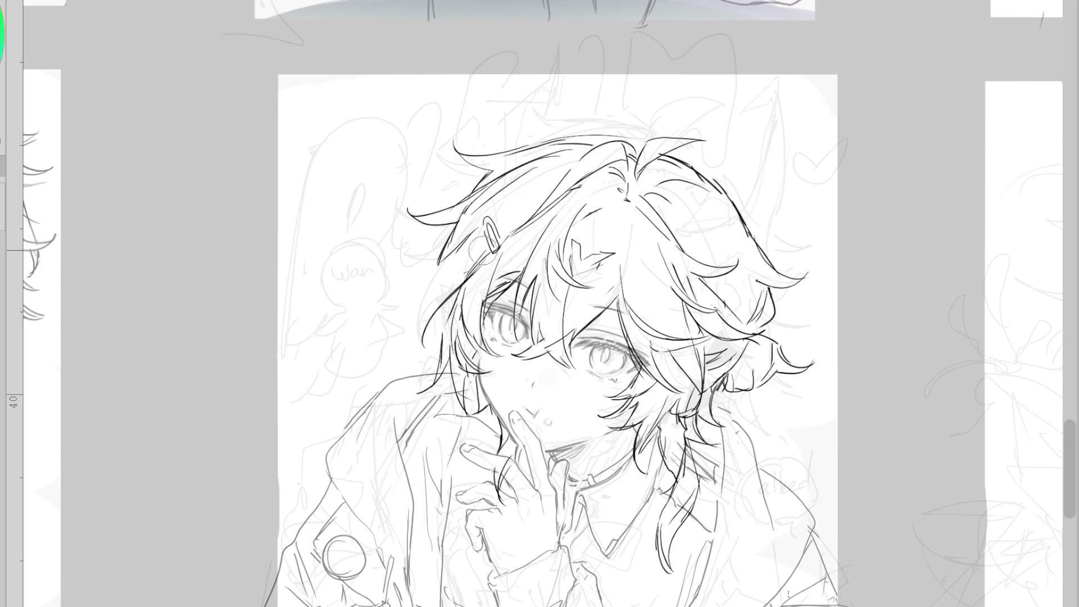
left_click_drag(480, 273, 495, 272)
key("ctrl+z")
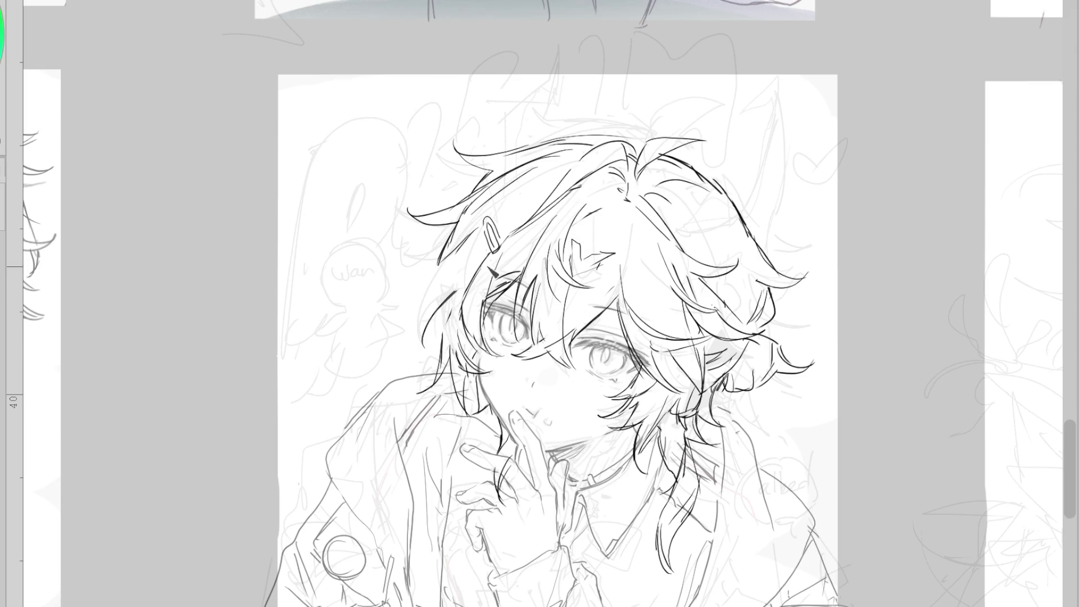
key("ctrl+z")
Draw strands from below the hair clip, left of the eye, and down the head's left side
left_click_drag(475, 278, 458, 340)
key("ctrl+z")
left_click_drag(479, 278, 455, 370)
left_click_drag(469, 335, 456, 373)
left_click_drag(449, 307, 454, 317)
left_click_drag(447, 267, 435, 351)
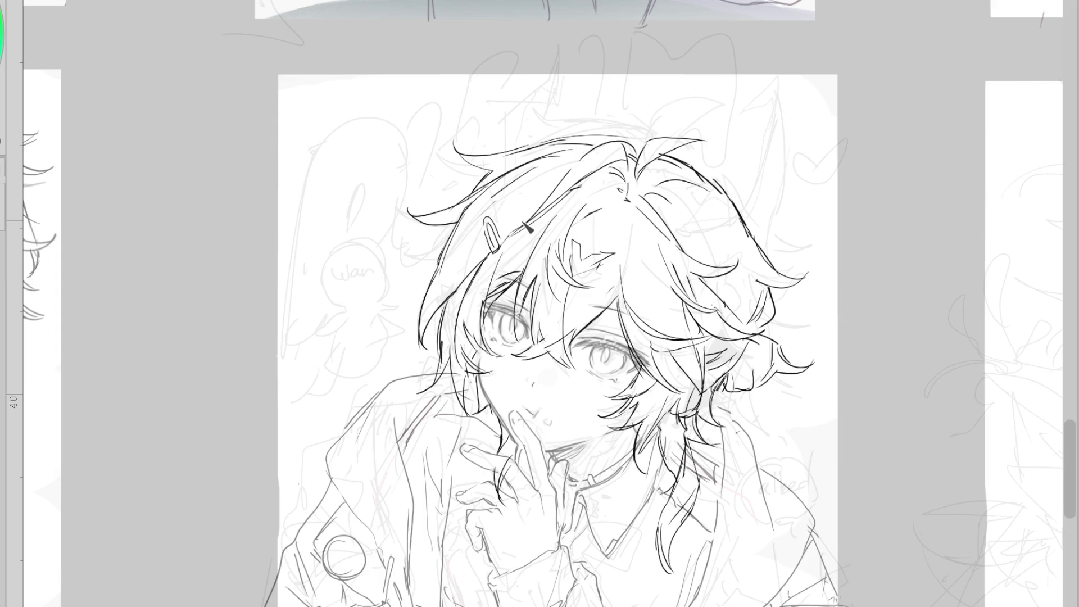
In the mirrored view, add a crown stroke, rework a strand's top, and add a side strand
key("h")
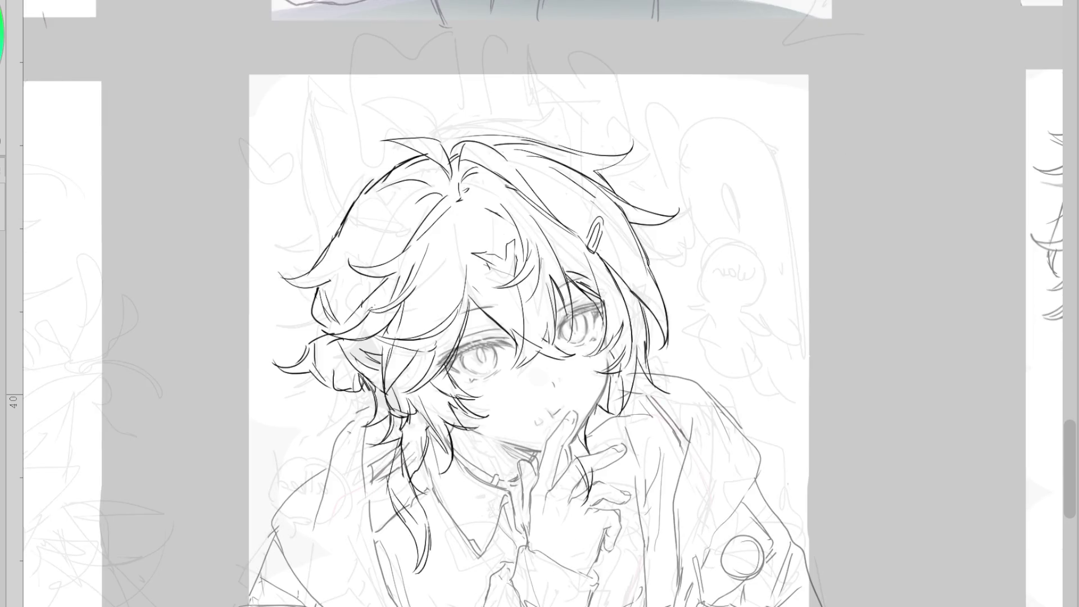
left_click_drag(457, 134, 445, 153)
left_click_drag(396, 180, 340, 222)
left_click_drag(301, 333, 356, 320)
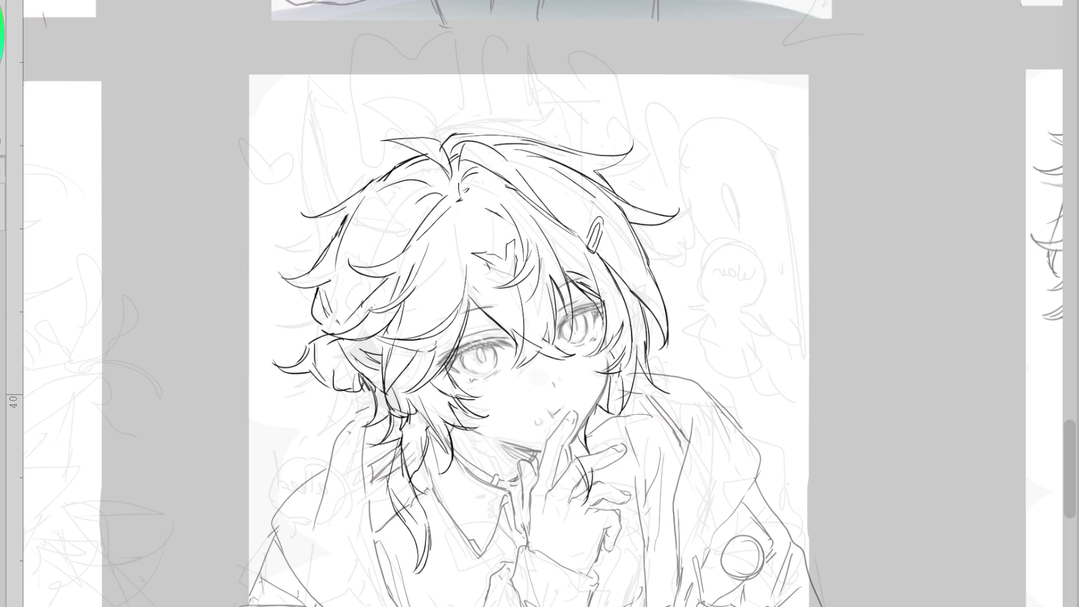
Return to the normal view and erase leftover sketch lines near the cheek and hair tip
key("h")
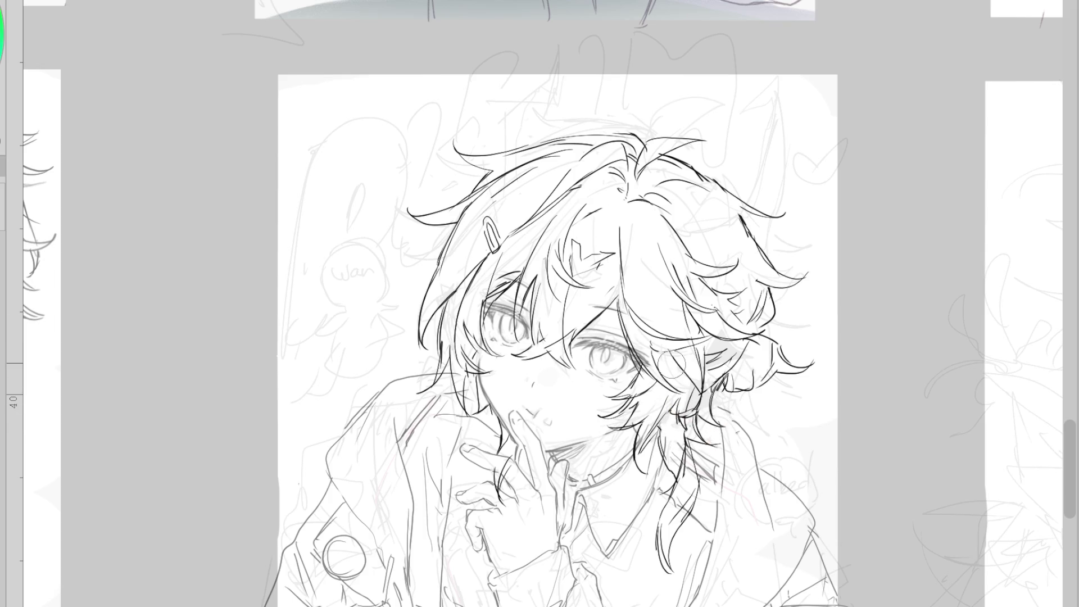
left_click_drag(635, 450, 650, 427)
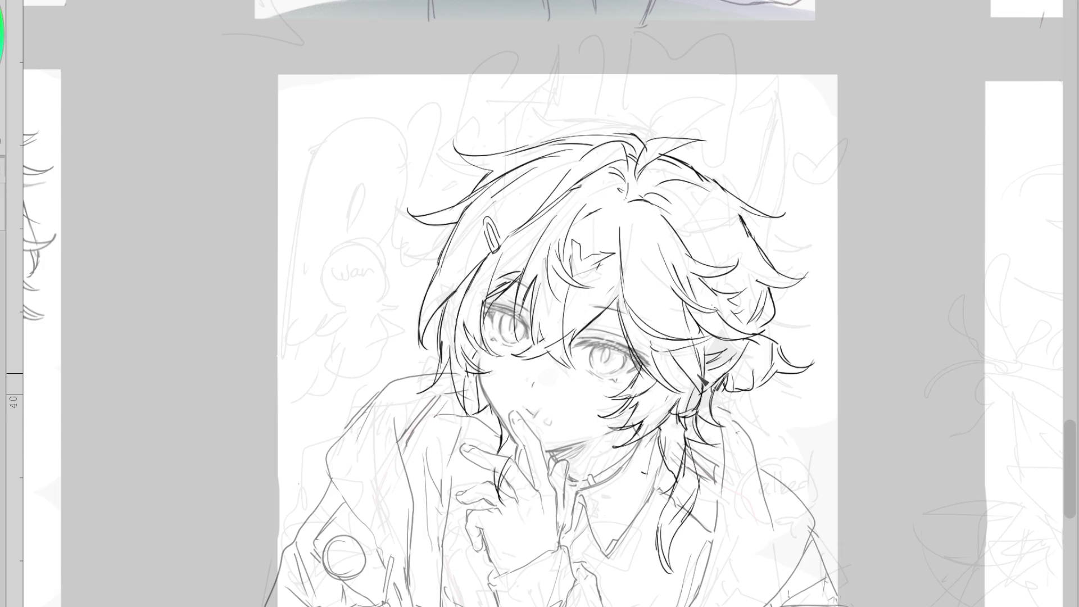
left_click_drag(639, 418, 663, 427)
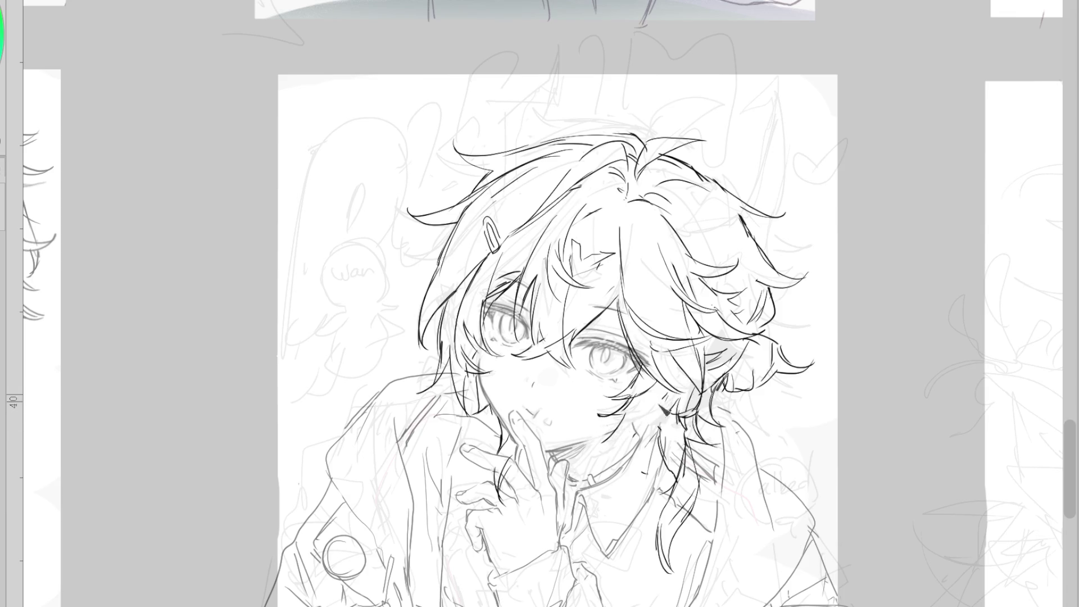
left_click_drag(687, 396, 601, 427)
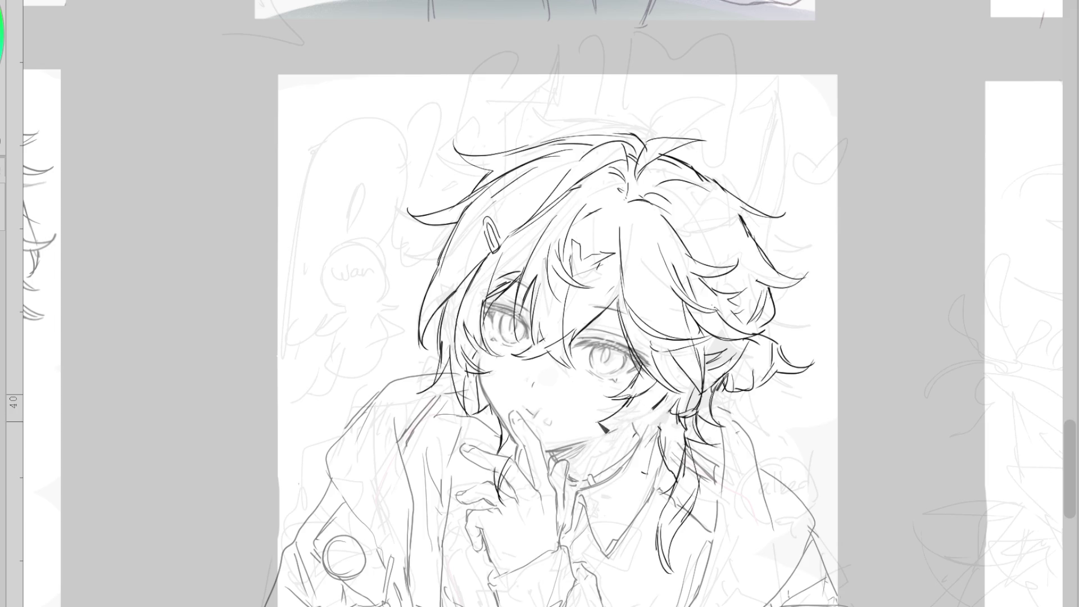
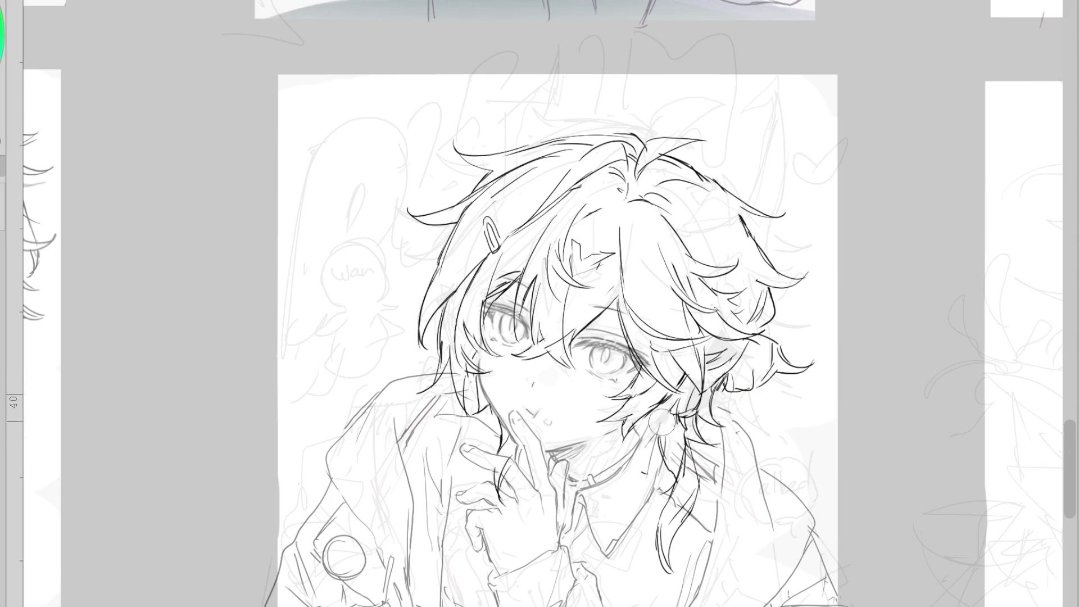
Ink a short stroke near the left eye after checking the hair line art, discarding stray hatching
key("ctrl+z")
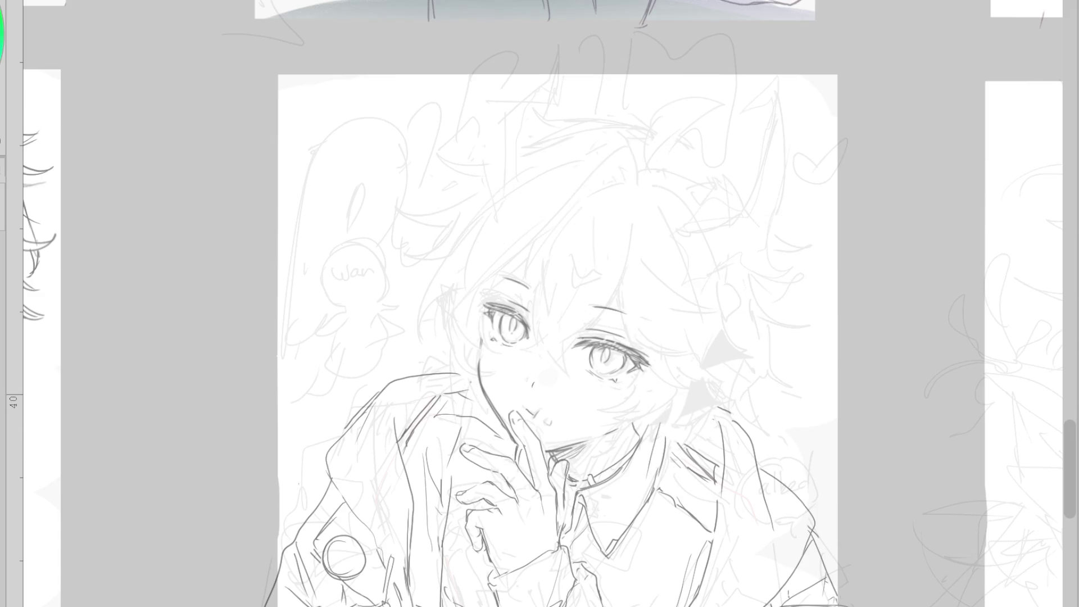
key("ctrl+y")
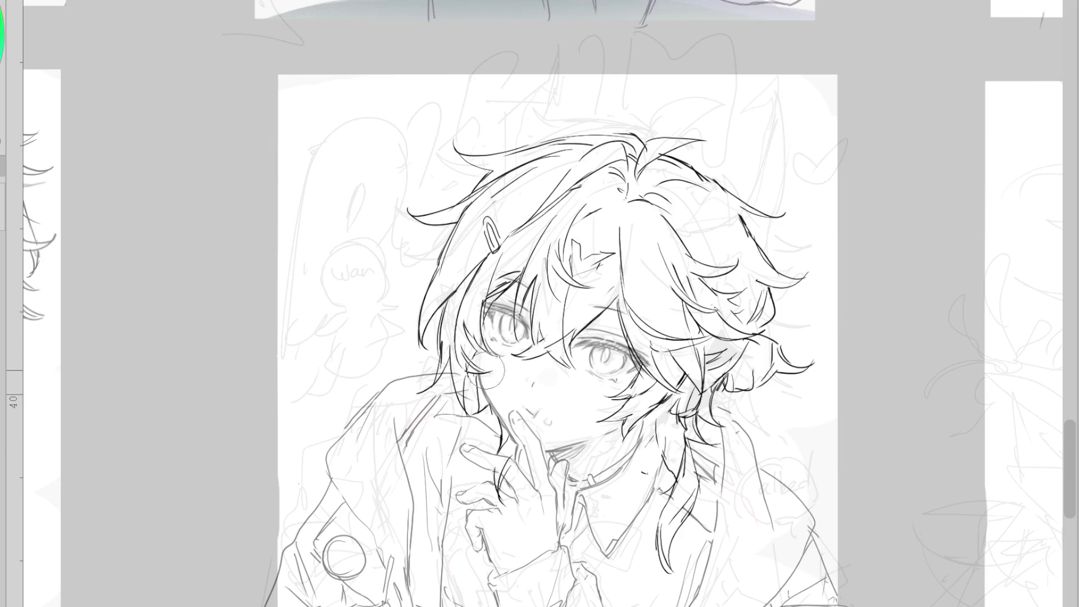
left_click_drag(484, 356, 492, 366)
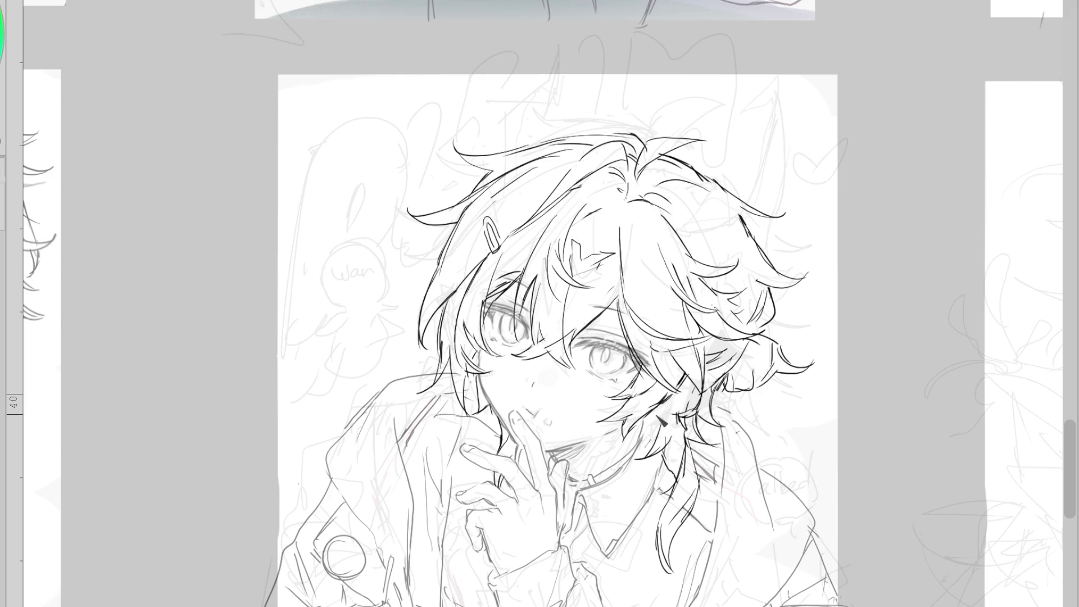
left_click_drag(653, 416, 650, 426)
key("ctrl+z")
key("ctrl+z")
Shade a light grey hair patch with small dark strokes, then add a hair stroke near the left eye
left_click_drag(712, 356, 728, 353)
mouse_move(729, 377)
left_mouse_down()
mouse_move(654, 421)
mouse_move(693, 410)
left_mouse_up()
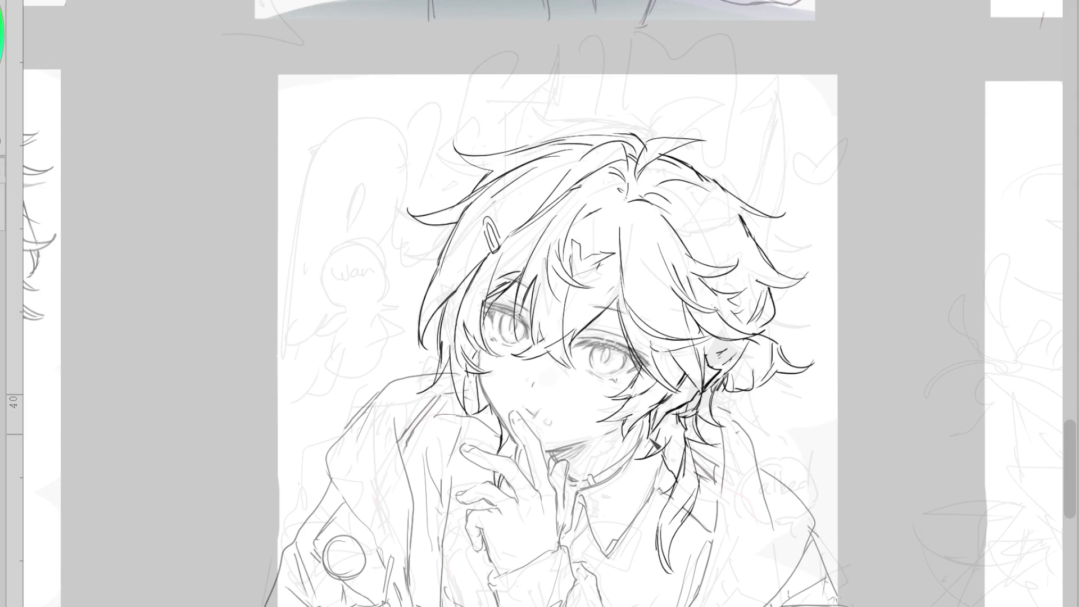
key("e")
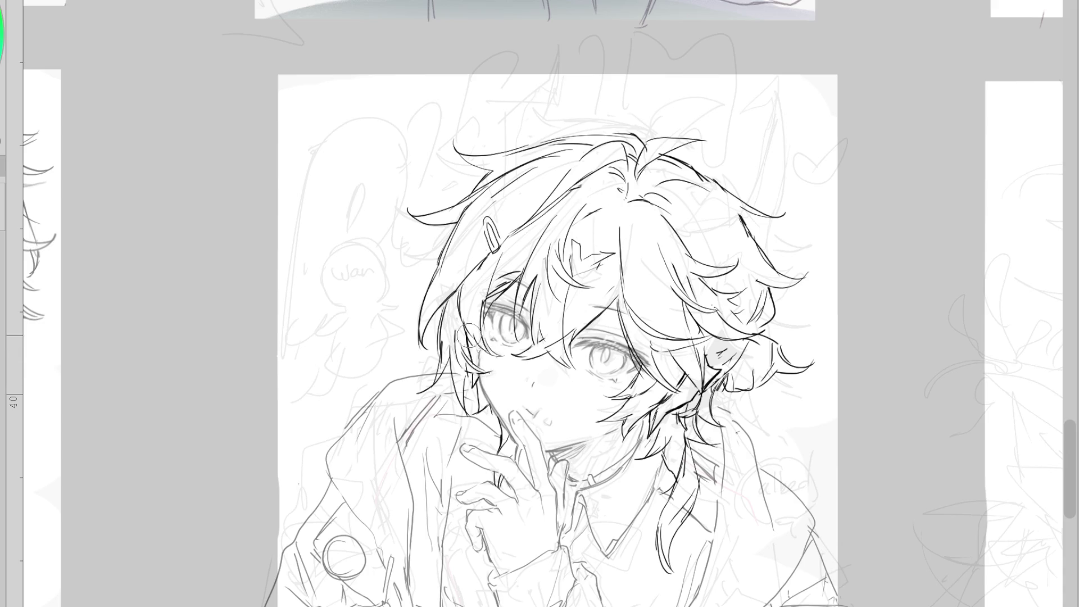
left_click_drag(461, 327, 475, 354)
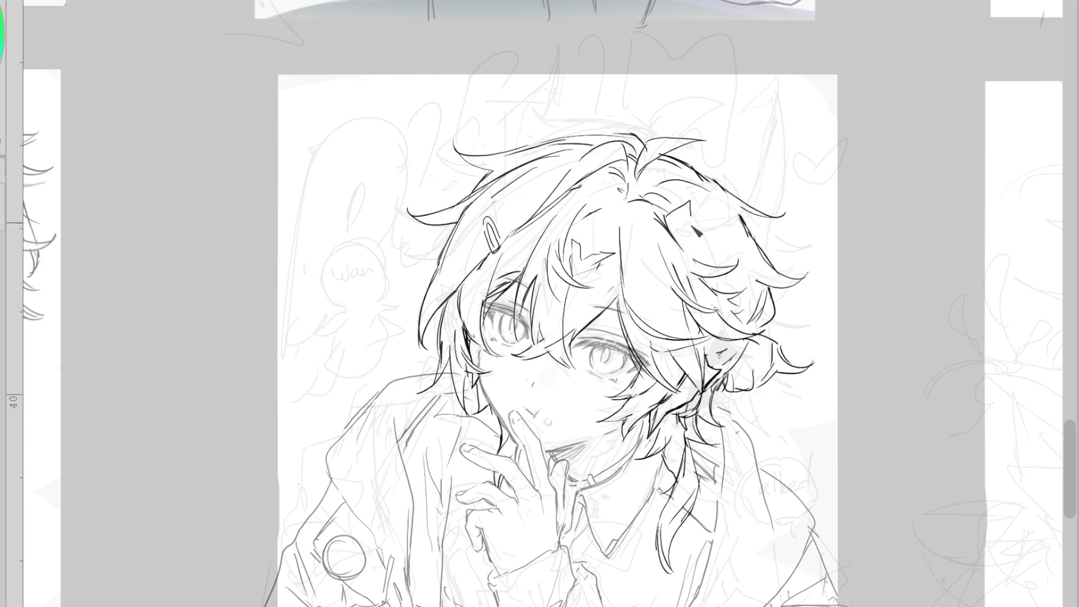
Draw the angular diamond hair clip outline on the right side of the hair, discarding one stray stroke
mouse_move(670, 220)
left_mouse_down()
mouse_move(694, 236)
mouse_move(676, 242)
mouse_move(698, 241)
mouse_move(701, 255)
mouse_move(694, 239)
left_mouse_up()
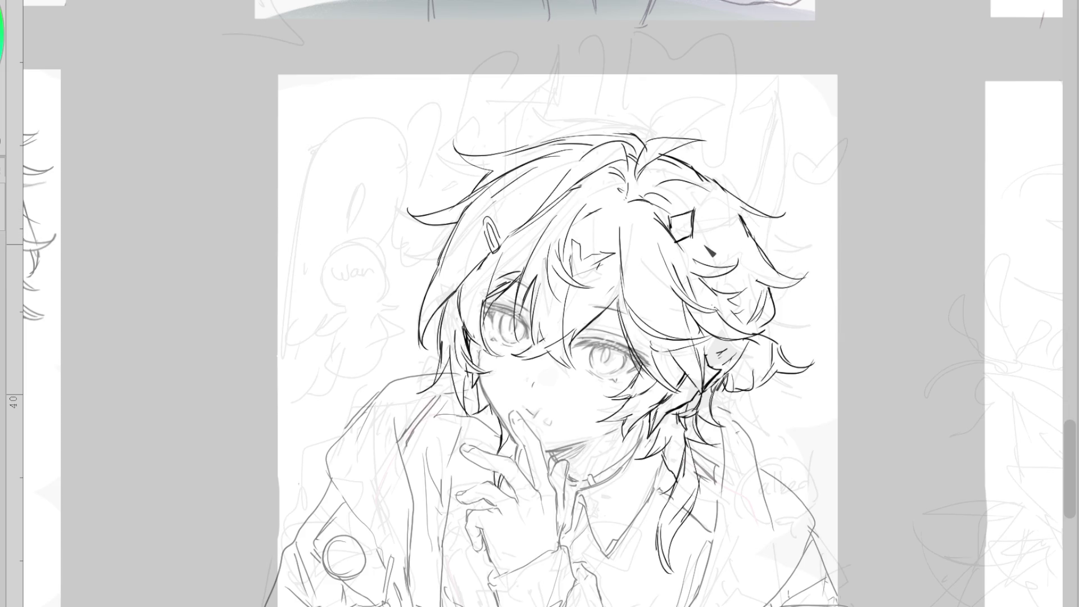
left_click_drag(709, 225, 731, 264)
key("ctrl+z")
mouse_move(677, 216)
left_mouse_down()
mouse_move(679, 243)
mouse_move(691, 228)
mouse_move(685, 254)
left_mouse_up()
scroll(556, 337, "down", 5)
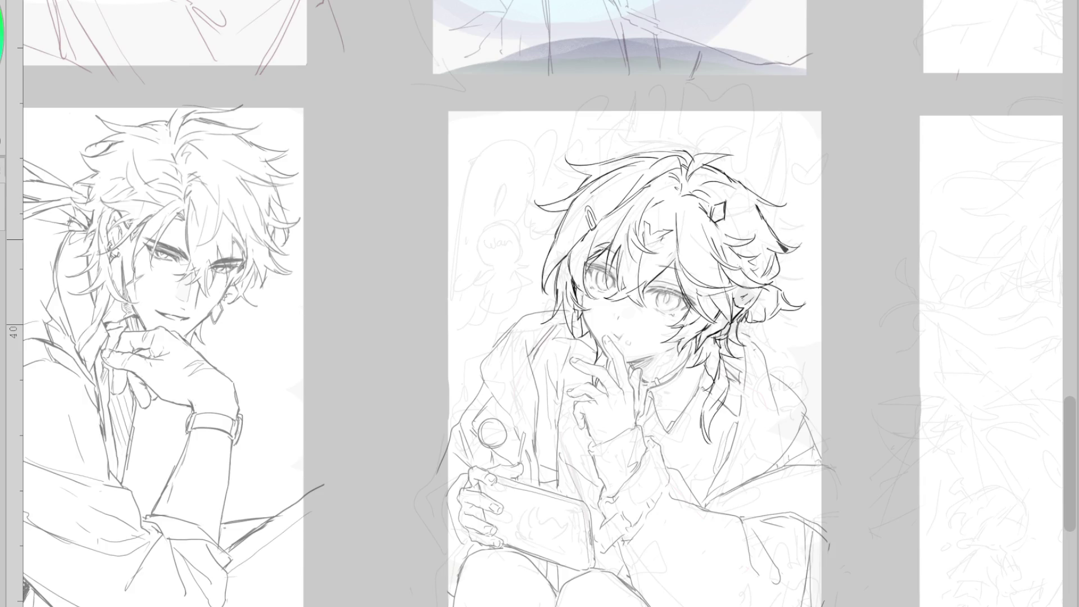
Draw a curved strand at the top of the hair and another strand left of the face
scroll(556, 337, "up", 5)
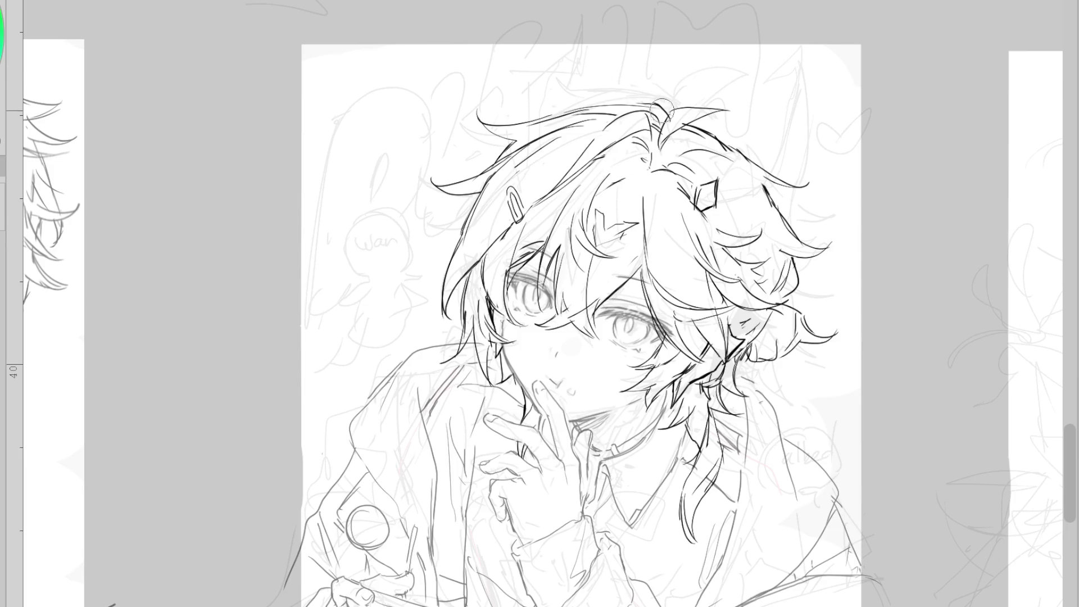
left_click_drag(540, 86, 571, 108)
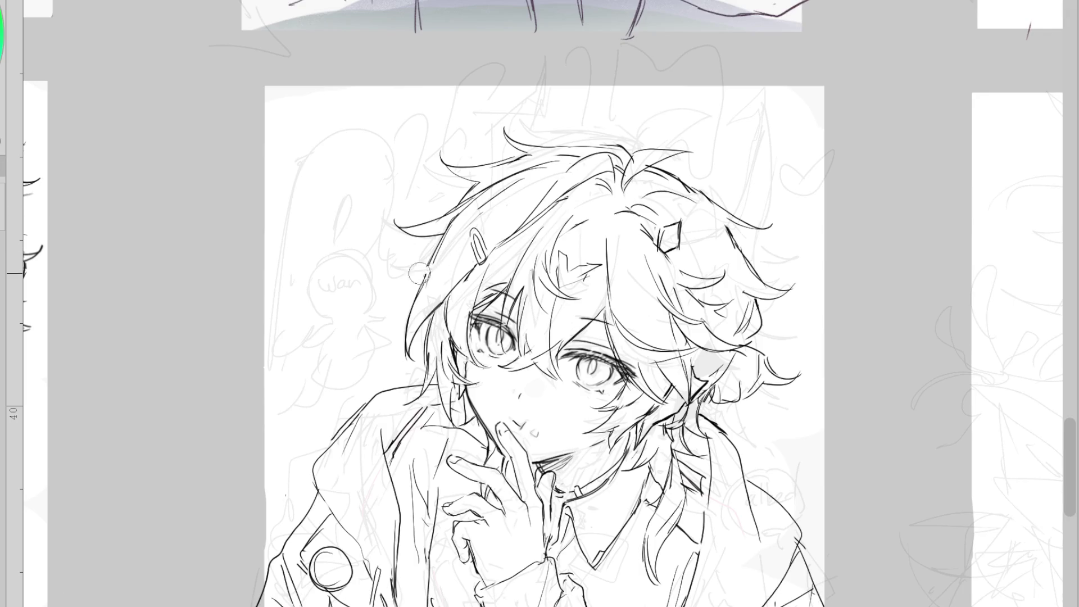
left_click_drag(430, 273, 394, 260)
Try and undo several strokes along the right canvas edge beside the hair
left_click_drag(778, 513, 827, 274)
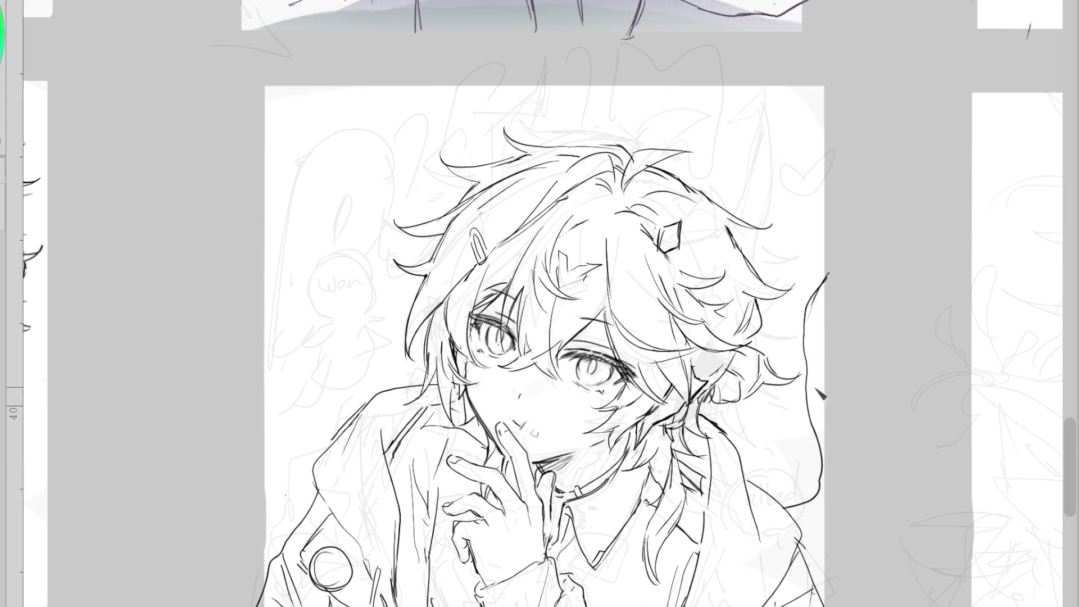
key("ctrl+z")
key("ctrl+z")
mouse_move(819, 406)
left_mouse_down()
mouse_move(784, 500)
mouse_move(781, 491)
left_mouse_up()
key("ctrl+z")
mouse_move(824, 409)
left_mouse_down()
mouse_move(797, 455)
mouse_move(806, 474)
mouse_move(821, 471)
left_mouse_up()
key("ctrl+z")
left_click_drag(776, 500, 825, 448)
Draw the jagged spiky shape at the right edge and extend a line down from it
left_click_drag(821, 335, 786, 418)
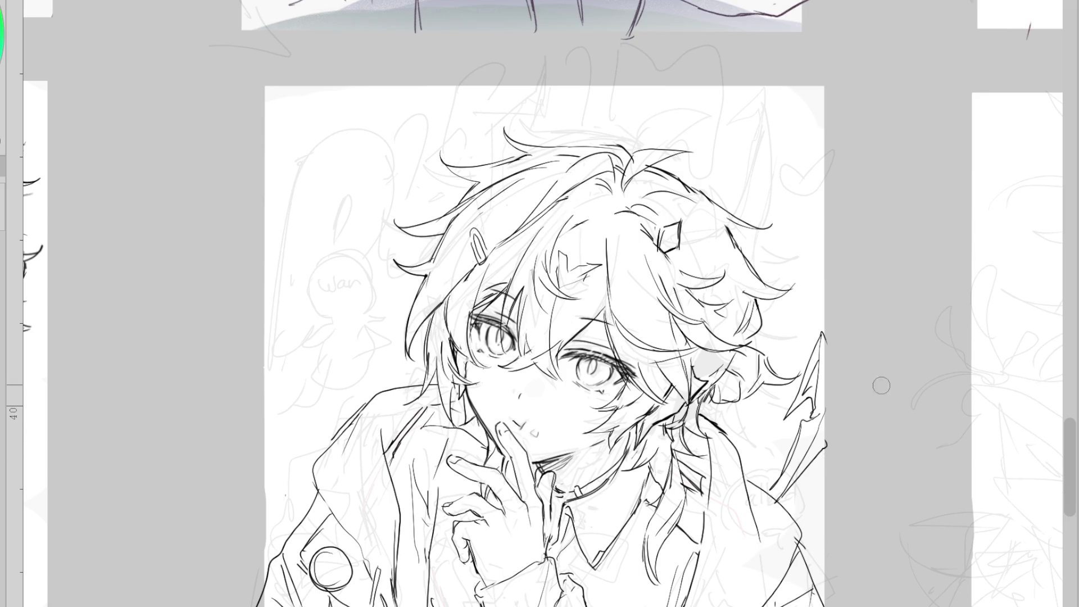
left_click_drag(827, 427, 794, 520)
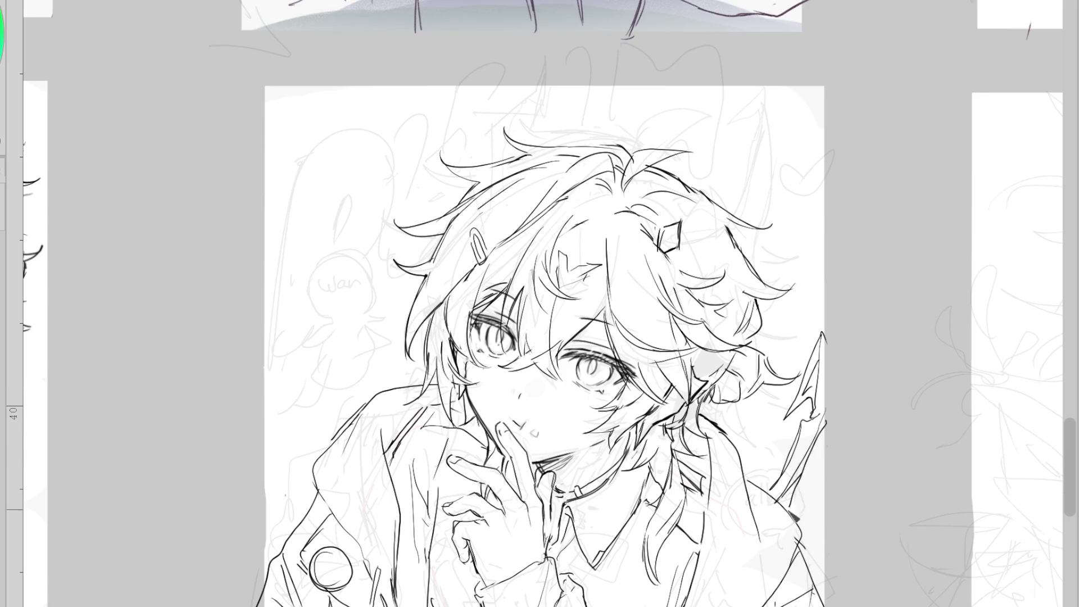
scroll(828, 312, "down", 1)
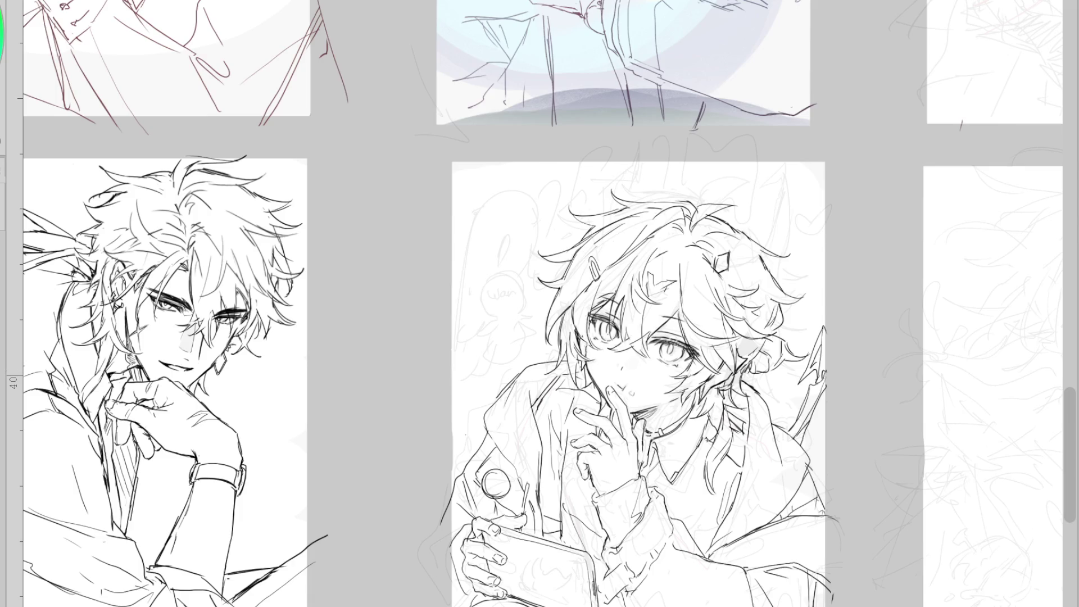
scroll(811, 163, "up", 1)
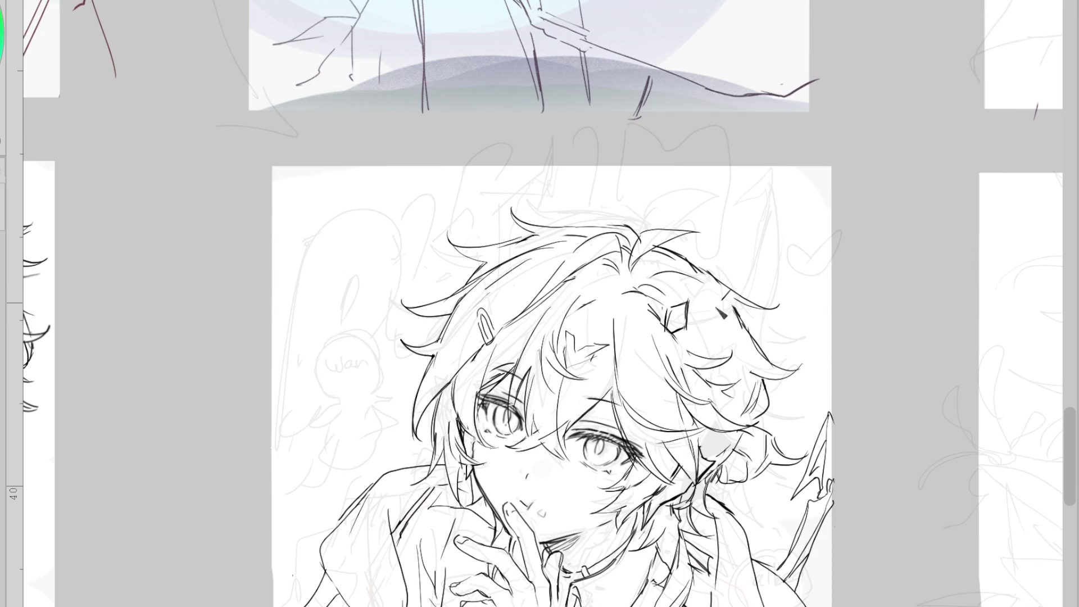
Erase the diamond hair clip and ink a curled horn base with a short curved stroke there
mouse_move(700, 326)
left_mouse_down()
mouse_move(682, 306)
mouse_move(674, 326)
mouse_move(657, 318)
mouse_move(672, 313)
mouse_move(676, 332)
mouse_move(656, 342)
mouse_move(666, 360)
mouse_move(675, 340)
left_mouse_up()
key("p")
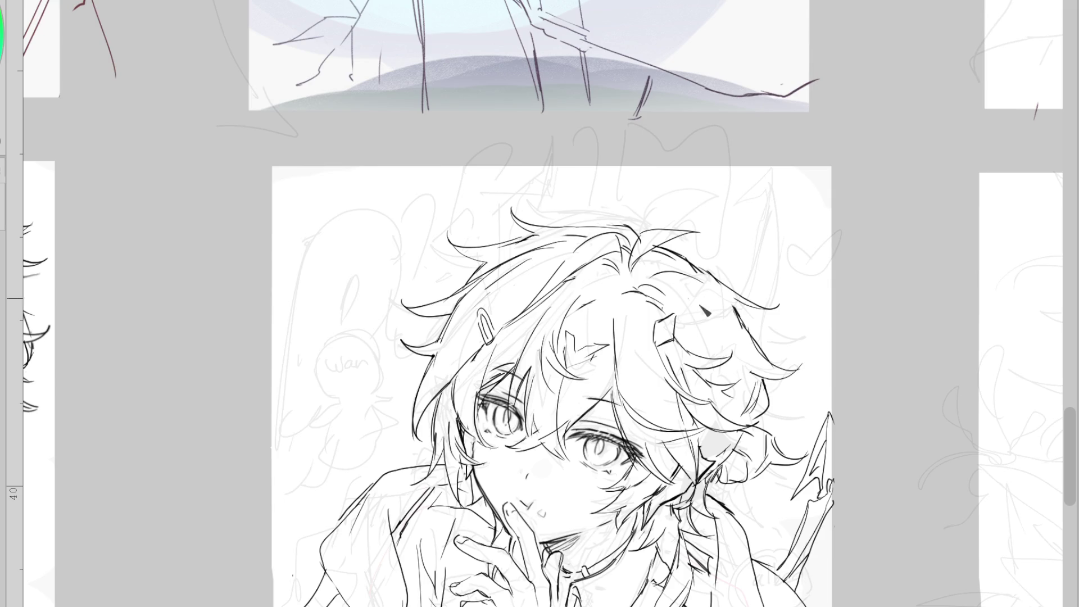
mouse_move(703, 291)
left_mouse_down()
mouse_move(680, 327)
mouse_move(725, 336)
left_mouse_up()
mouse_move(707, 304)
left_mouse_down()
mouse_move(761, 260)
mouse_move(734, 208)
mouse_move(831, 143)
left_mouse_up()
key("ctrl+z")
key("ctrl+z")
key("ctrl+z")
mouse_move(741, 283)
left_mouse_down()
mouse_move(750, 247)
mouse_move(733, 211)
mouse_move(798, 160)
left_mouse_up()
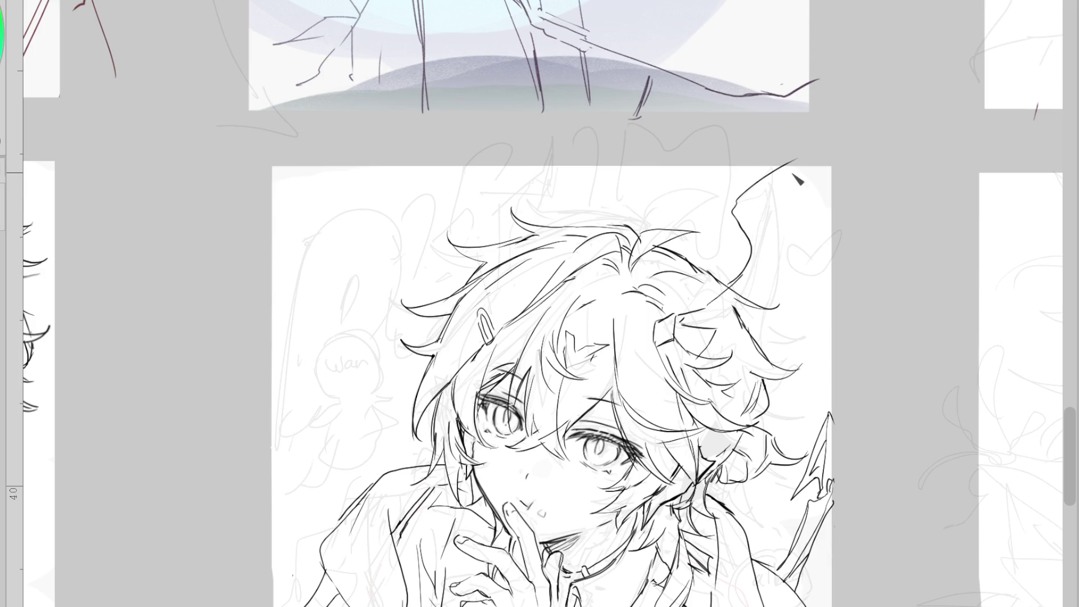
key("ctrl+z")
left_click_drag(743, 232, 730, 292)
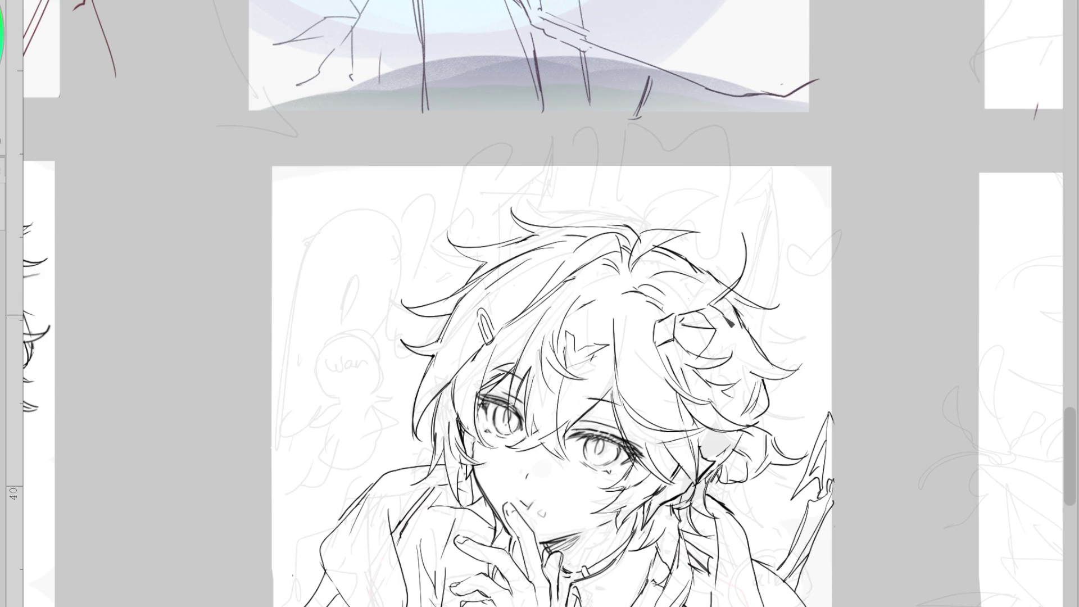
Discard a pointed shape above the hair and fade the existing line art to light grey
left_click_drag(739, 295, 787, 213)
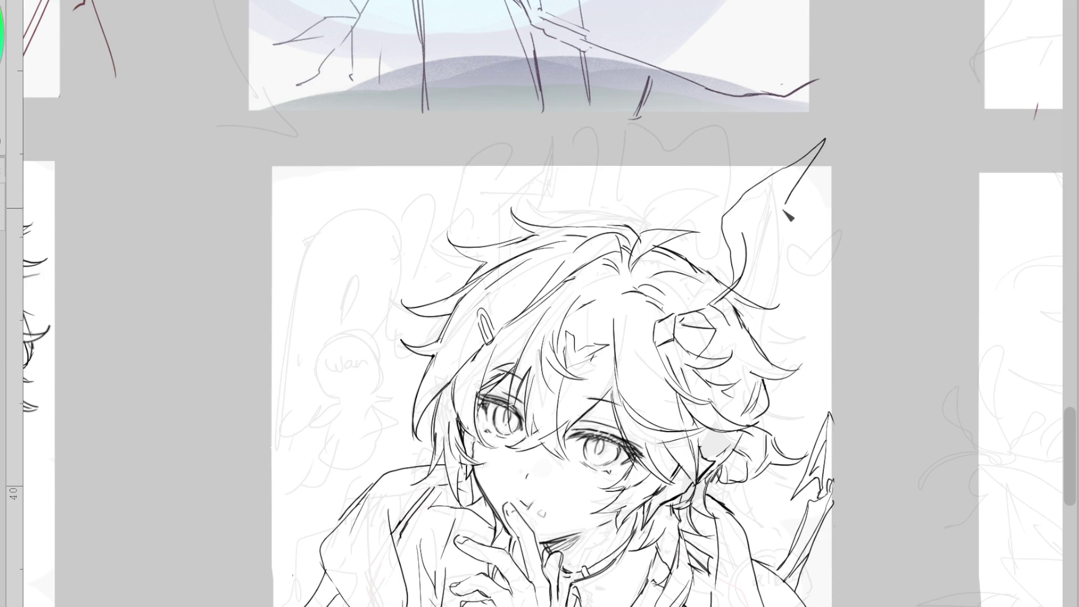
key("ctrl+z")
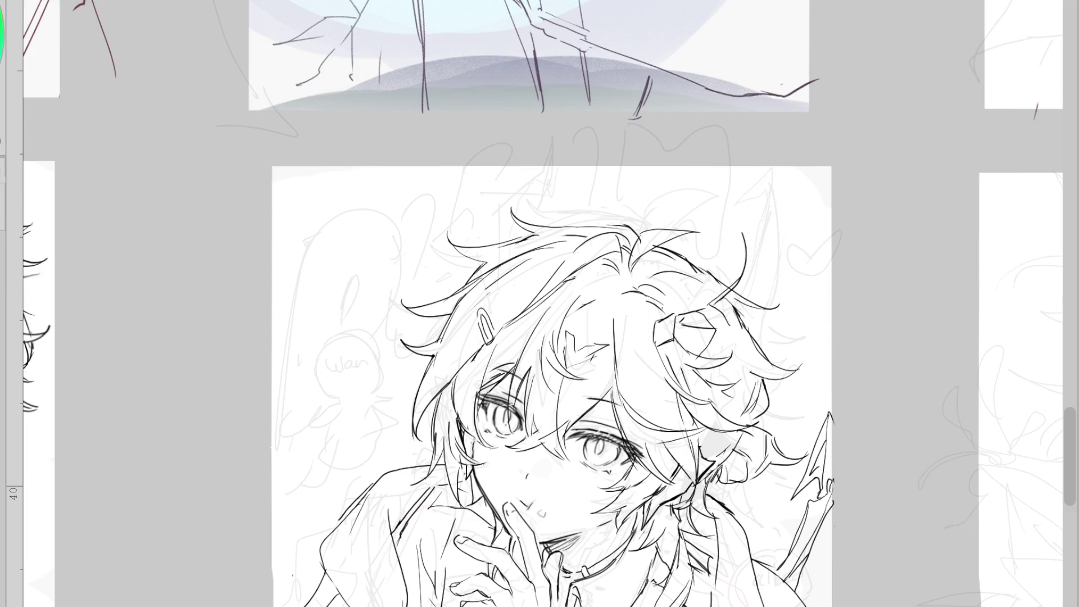
key("ctrl+z")
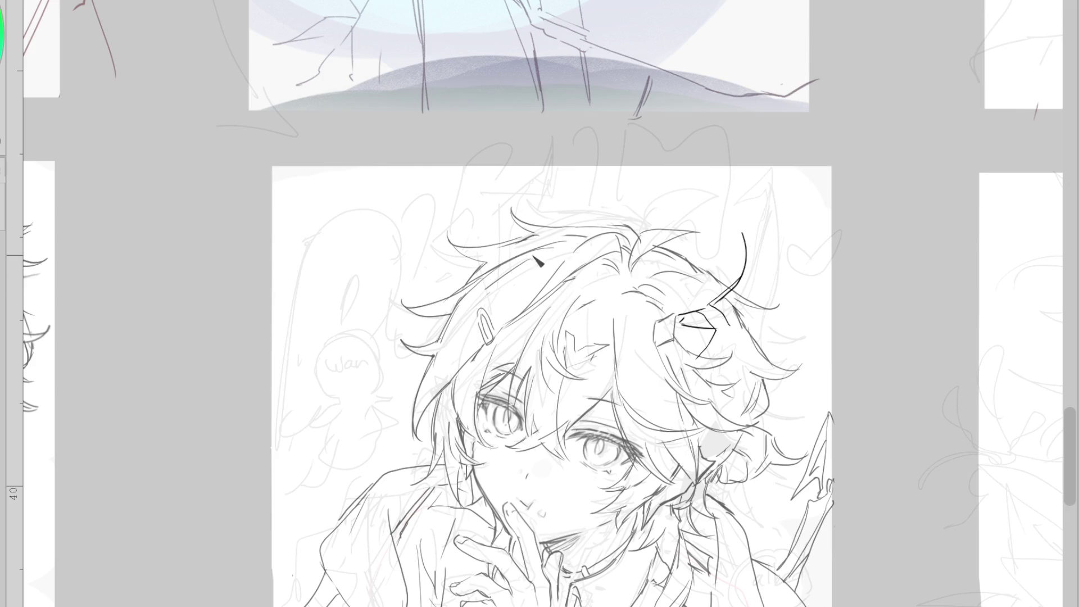
Sketch and rework the curved horn strokes rising from the head's top-left
mouse_move(517, 249)
left_mouse_down()
mouse_move(526, 191)
mouse_move(516, 254)
left_mouse_up()
key("ctrl+z")
mouse_move(516, 205)
left_mouse_down()
mouse_move(590, 167)
mouse_move(622, 111)
left_mouse_up()
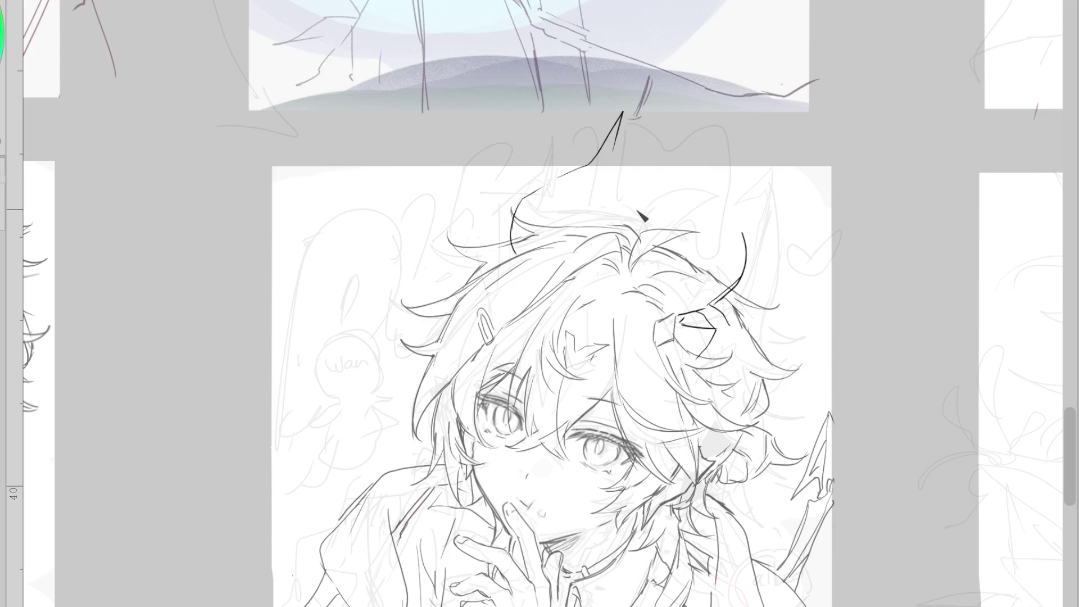
key("ctrl+z")
left_click_drag(541, 189, 523, 253)
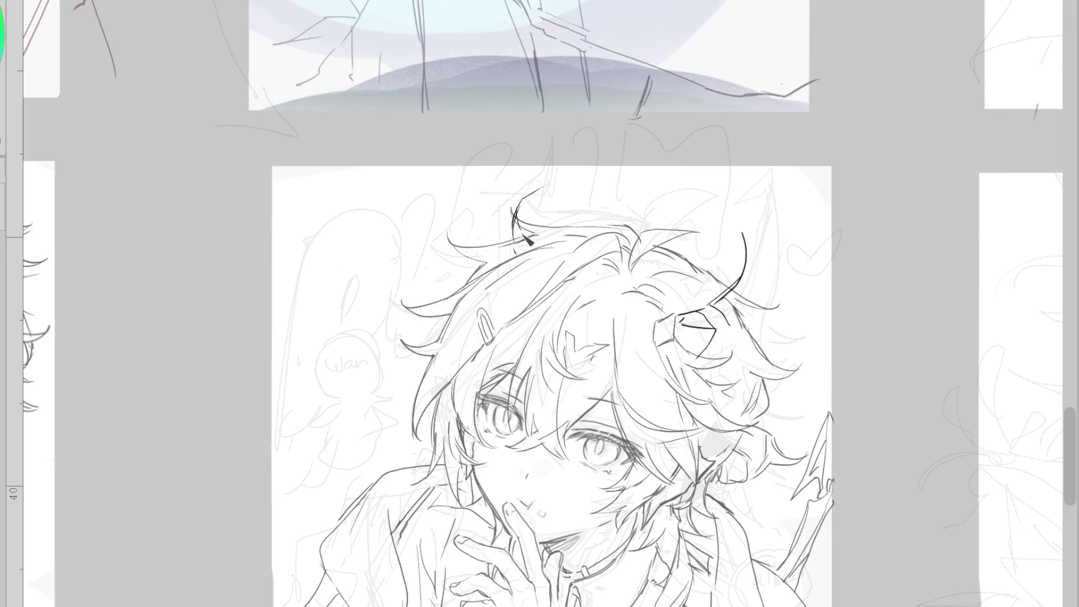
mouse_move(526, 262)
left_mouse_down()
mouse_move(541, 212)
mouse_move(493, 268)
mouse_move(519, 207)
left_mouse_up()
key("ctrl+z")
key("ctrl+z")
key("ctrl+z")
key("ctrl+z")
left_click_drag(501, 263, 525, 194)
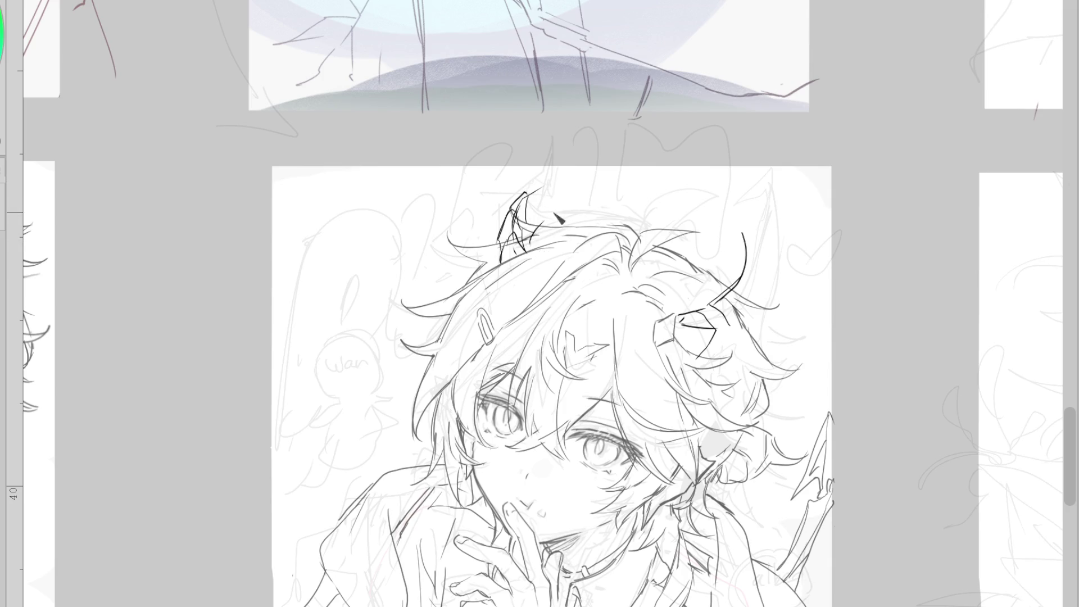
Draw a horn rising from the hair, erasing its upper tip and redrawing a new rising stroke
left_click_drag(552, 178, 590, 181)
key("e")
left_click_drag(601, 121, 584, 160)
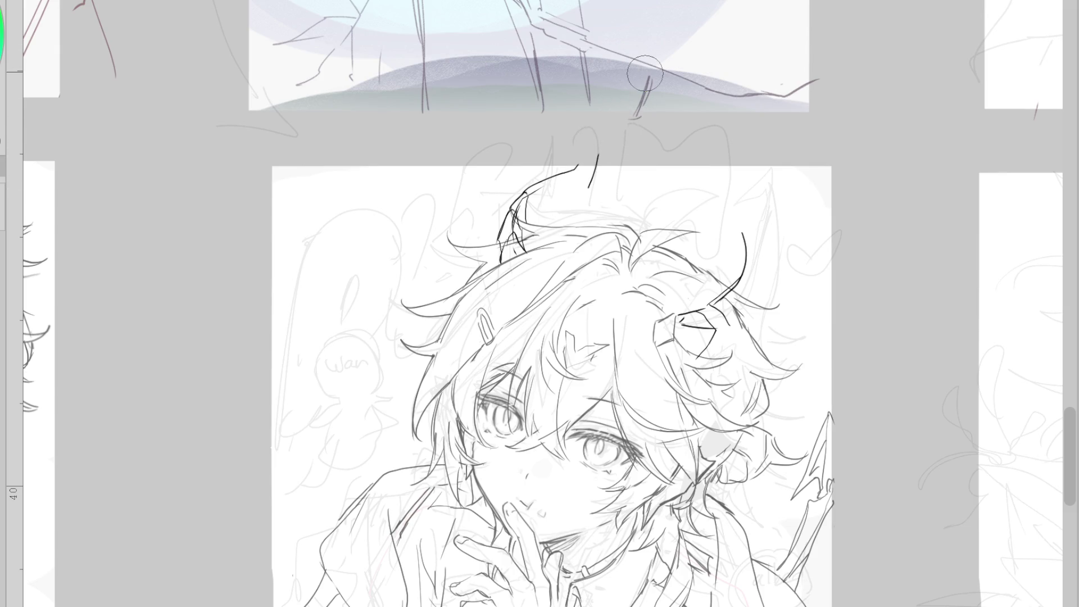
key("p")
mouse_move(532, 180)
left_mouse_down()
mouse_move(544, 187)
mouse_move(575, 168)
left_mouse_up()
key("ctrl+z")
left_click_drag(575, 164, 603, 120)
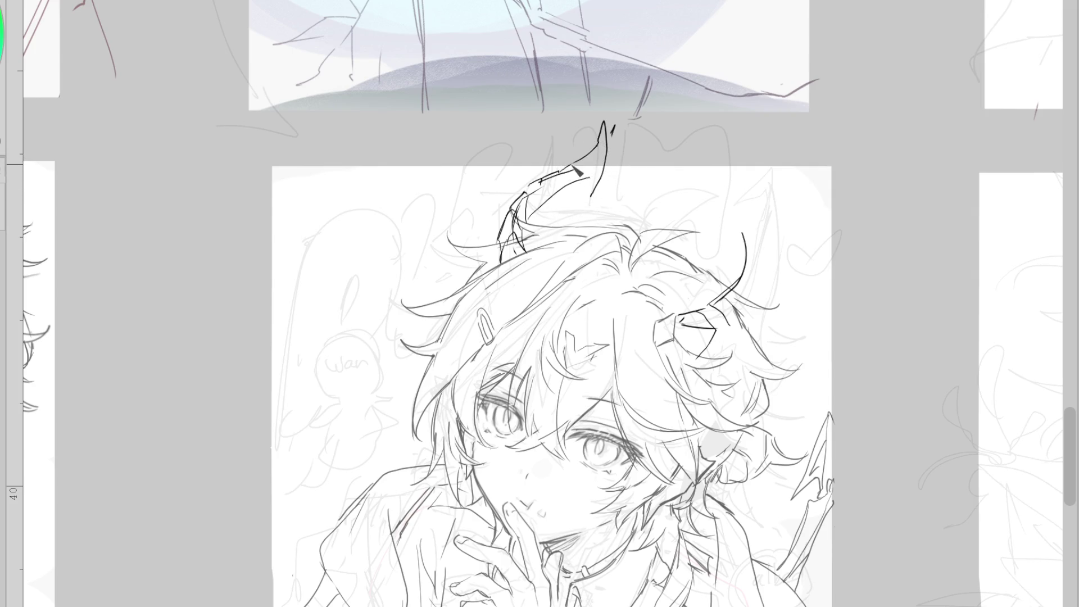
Ink the horn's right, inner curved, and outer left contours, undoing the longer attempts
left_click_drag(587, 178, 591, 201)
key("ctrl+z")
mouse_move(589, 201)
left_mouse_down()
mouse_move(544, 198)
mouse_move(533, 263)
left_mouse_up()
mouse_move(517, 194)
left_mouse_down()
mouse_move(491, 228)
mouse_move(479, 286)
left_mouse_up()
key("ctrl+z")
key("ctrl+z")
mouse_move(517, 214)
left_mouse_down()
mouse_move(465, 273)
mouse_move(500, 252)
mouse_move(475, 268)
left_mouse_up()
key("ctrl+z")
Erase the upper horn strokes and redraw the horn tip with a notched lower end
key("e")
left_click_drag(562, 185, 617, 133)
left_click_drag(609, 188, 582, 164)
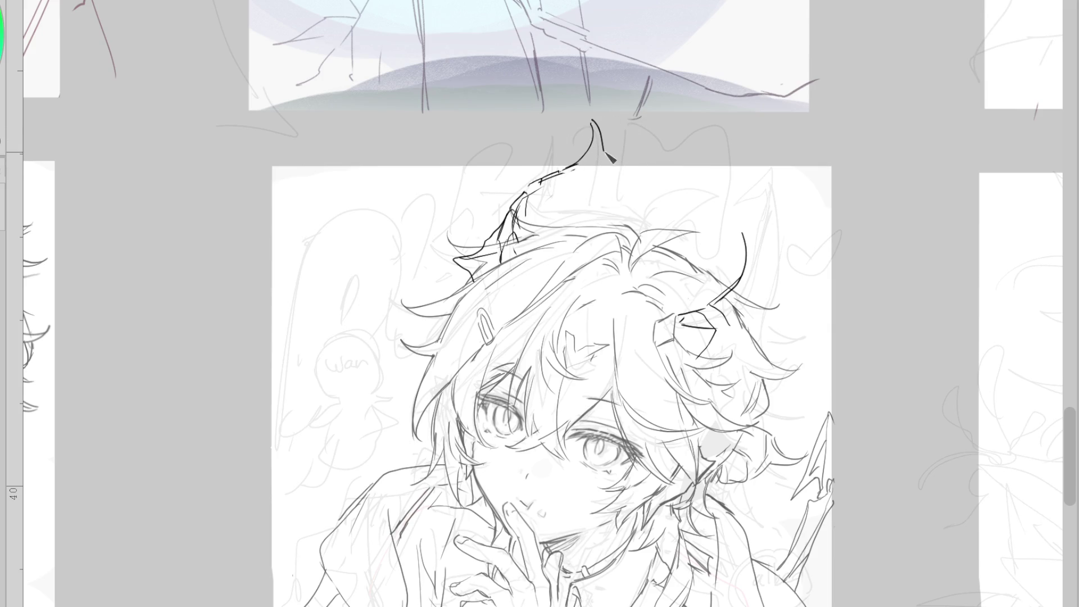
key("ctrl+z")
mouse_move(591, 125)
left_mouse_down()
mouse_move(582, 164)
mouse_move(606, 143)
mouse_move(596, 200)
left_mouse_up()
key("ctrl+z")
mouse_move(606, 160)
left_mouse_down()
mouse_move(590, 207)
mouse_move(542, 252)
left_mouse_up()
key("ctrl+z")
left_click_drag(580, 193, 541, 249)
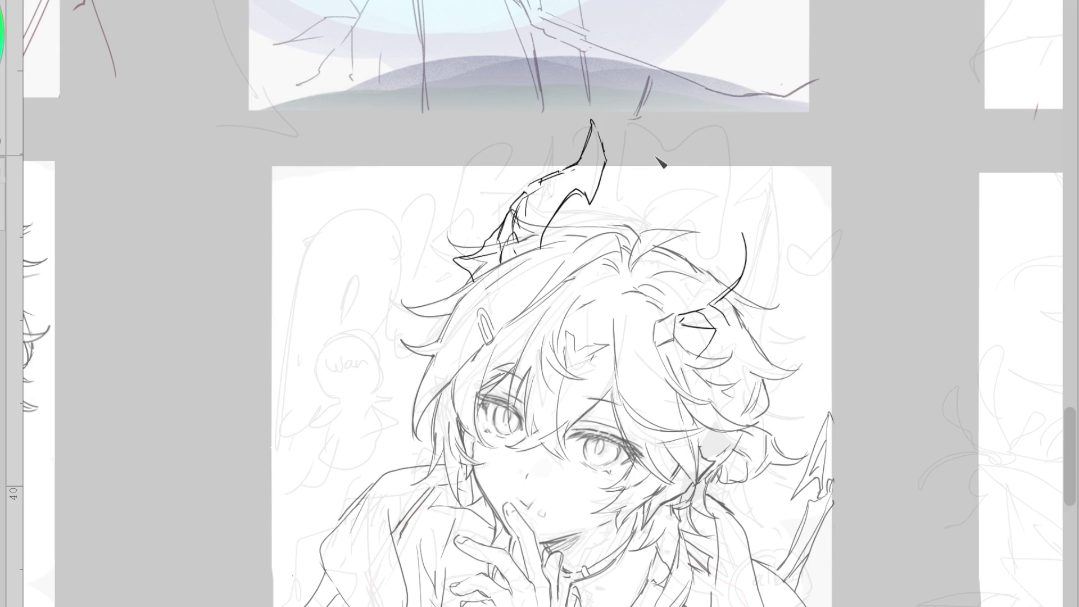
Erase most of the upper horn, discard a new pointed outline, and begin a Ctrl+T transform
key("e")
mouse_move(562, 191)
left_mouse_down()
mouse_move(579, 146)
mouse_move(592, 187)
mouse_move(612, 145)
left_mouse_up()
key("p")
key("ctrl+z")
mouse_move(543, 182)
left_mouse_down()
mouse_move(663, 118)
mouse_move(621, 211)
mouse_move(569, 235)
left_mouse_up()
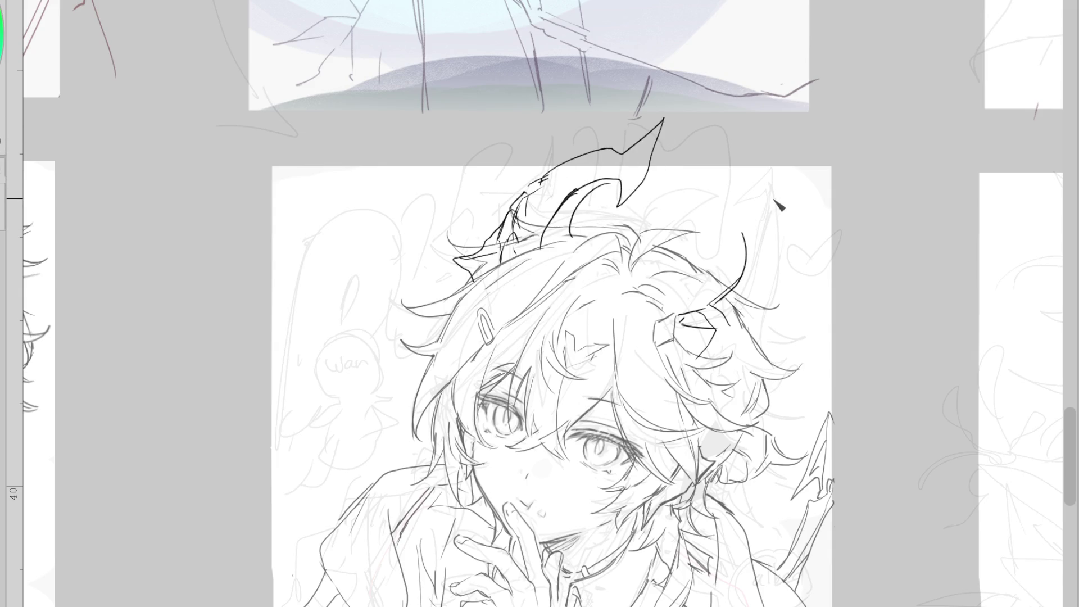
key("ctrl+z")
key("ctrl+z")
key("ctrl+t")
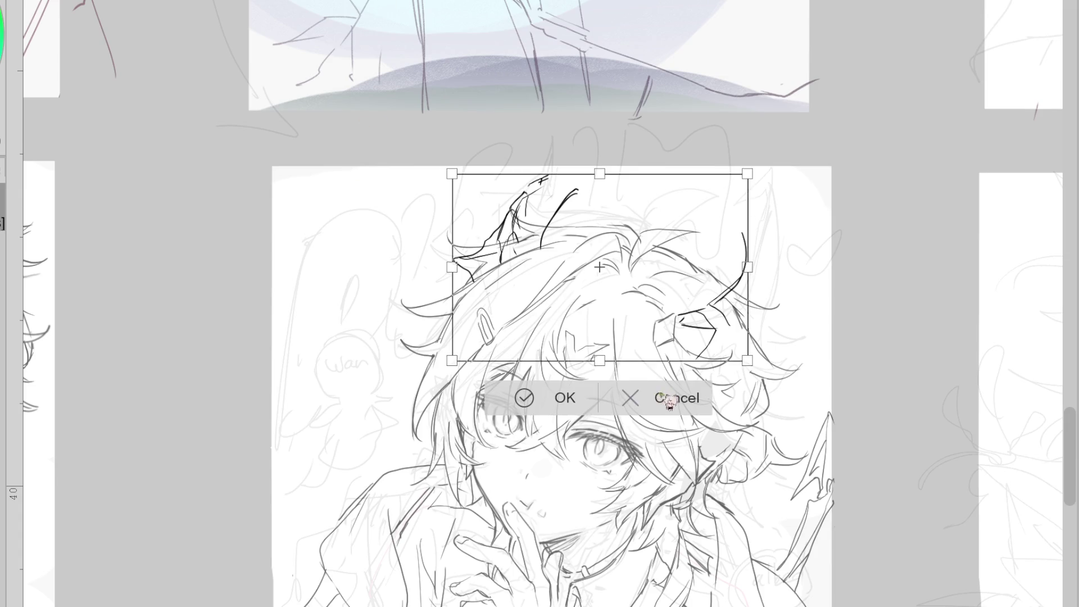
Lasso the horn strokes above the hair and rotate them to a new angle
left_click(668, 399)
left_click_drag(582, 149, 596, 281)
key("ctrl+t")
left_click_drag(625, 145, 612, 132)
mouse_move(579, 289)
left_mouse_down()
mouse_move(602, 284)
mouse_move(597, 270)
mouse_move(558, 313)
left_mouse_up()
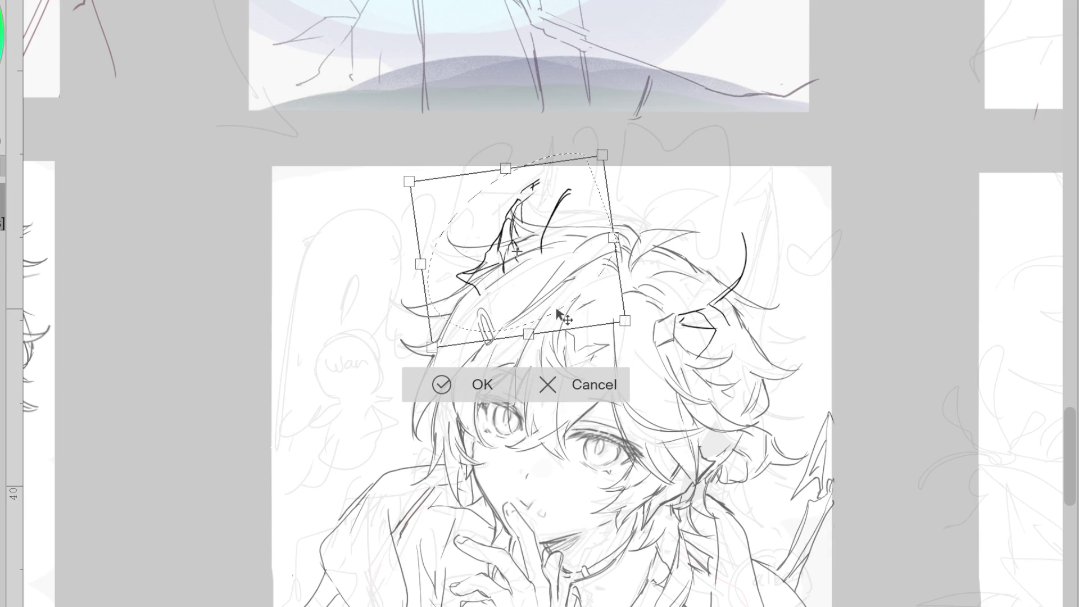
left_click(437, 385)
left_click(313, 375)
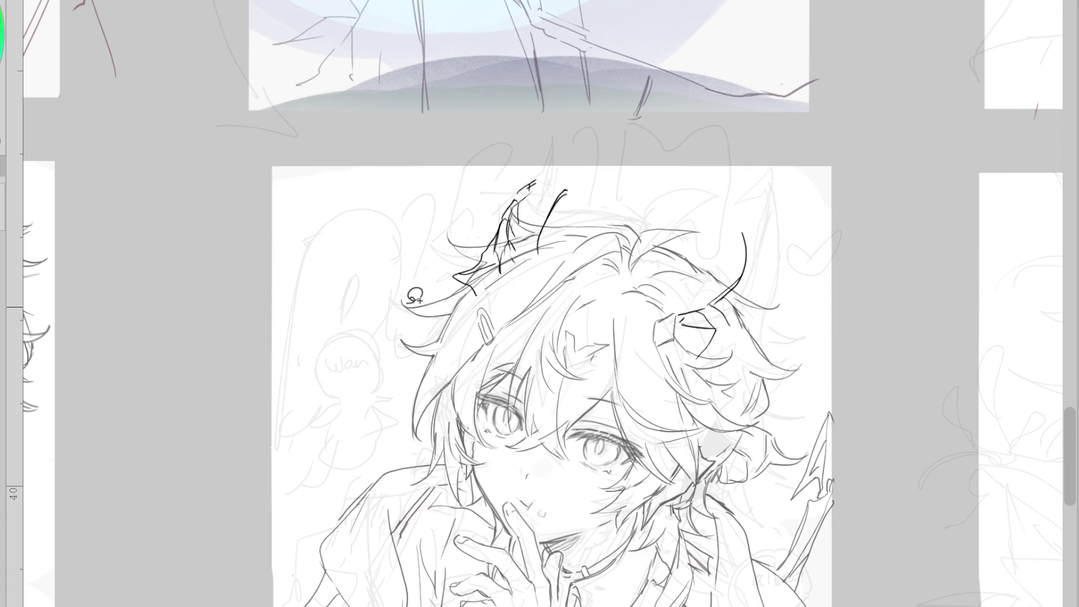
key("ctrl+z")
Try and undo several horn-tip strokes at the hair's top-left
left_click_drag(482, 258, 475, 296)
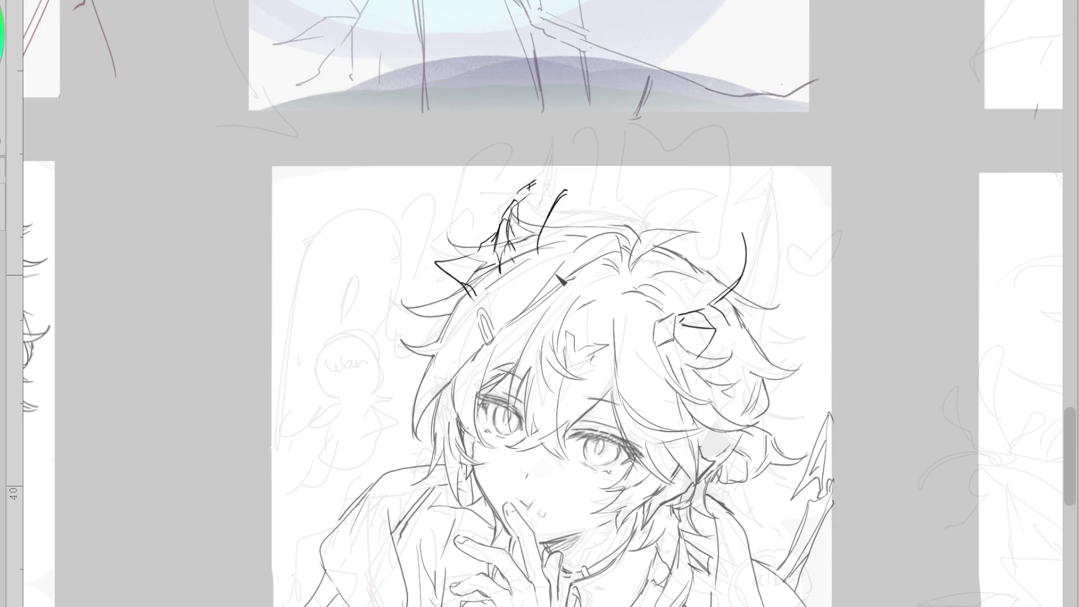
key("ctrl+z")
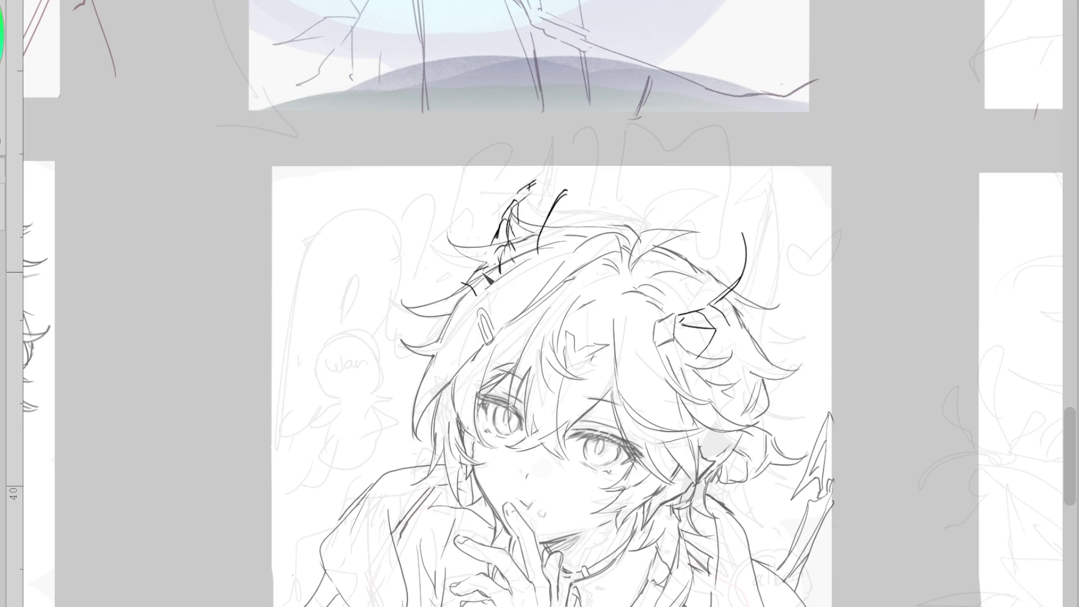
left_click_drag(505, 245, 513, 280)
key("ctrl+z")
mouse_move(453, 265)
left_mouse_down()
mouse_move(483, 260)
mouse_move(475, 284)
left_mouse_up()
key("ctrl+z")
key("ctrl+z")
left_click_drag(456, 268, 484, 253)
left_click_drag(532, 186, 589, 168)
key("ctrl+z")
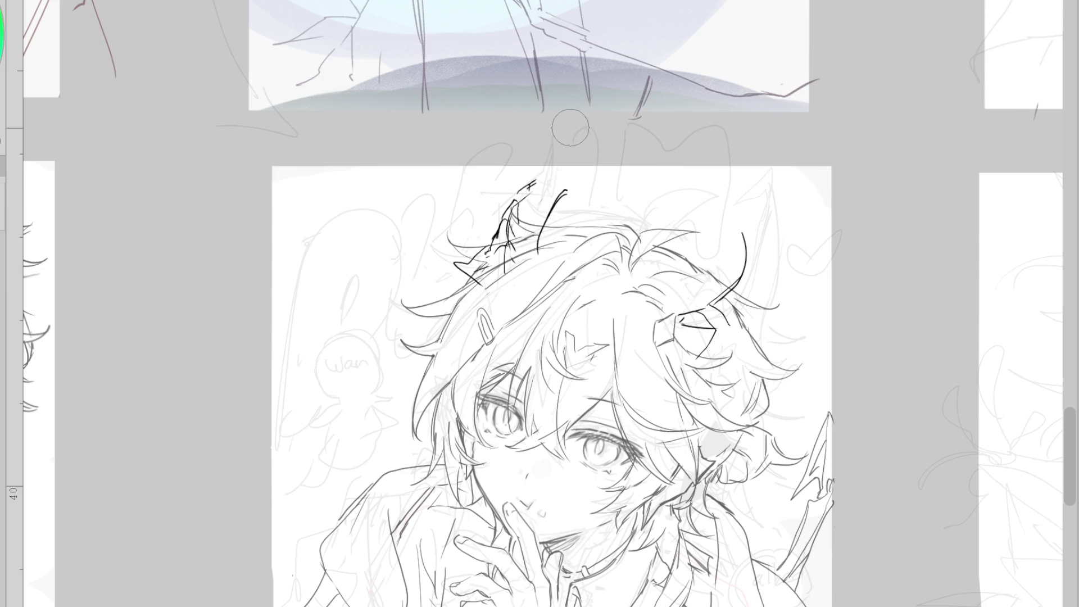
Draw a long horn curve arcing from the head's top-left toward the right
left_click_drag(520, 190, 599, 166)
key("ctrl+z")
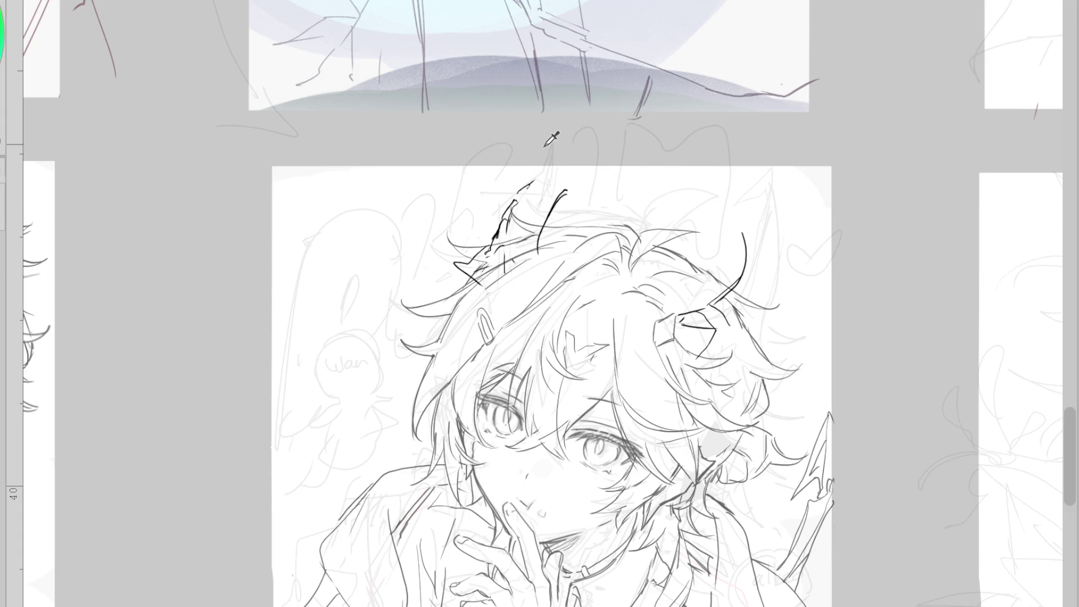
left_click_drag(505, 269, 524, 184)
key("ctrl+z")
left_click_drag(506, 268, 638, 130)
key("ctrl+z")
mouse_move(523, 277)
left_mouse_down()
mouse_move(525, 188)
mouse_move(638, 145)
left_mouse_up()
Ink the right horn's outer and inner curves above the hair
left_click_drag(729, 133, 725, 189)
key("ctrl+z")
left_click_drag(730, 133, 743, 262)
key("ctrl+z")
mouse_move(719, 175)
left_mouse_down()
mouse_move(747, 247)
mouse_move(718, 312)
left_mouse_up()
key("ctrl+z")
key("ctrl+z")
mouse_move(725, 130)
left_mouse_down()
mouse_move(722, 185)
mouse_move(711, 171)
left_mouse_up()
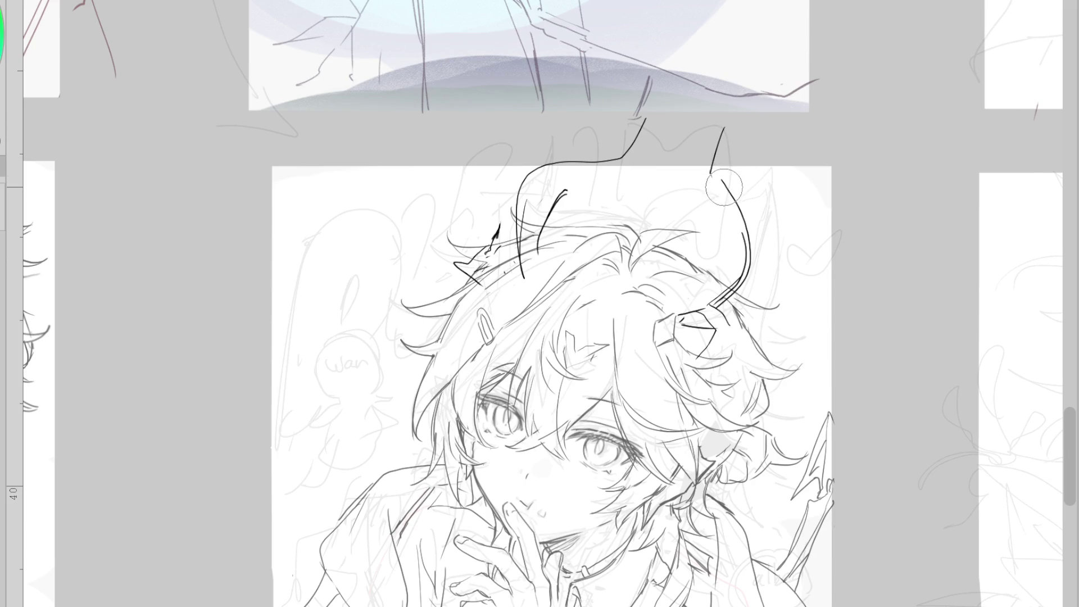
key("ctrl+z")
left_click_drag(699, 205, 738, 134)
key("ctrl+z")
mouse_move(722, 181)
left_mouse_down()
mouse_move(751, 278)
mouse_move(727, 295)
left_mouse_up()
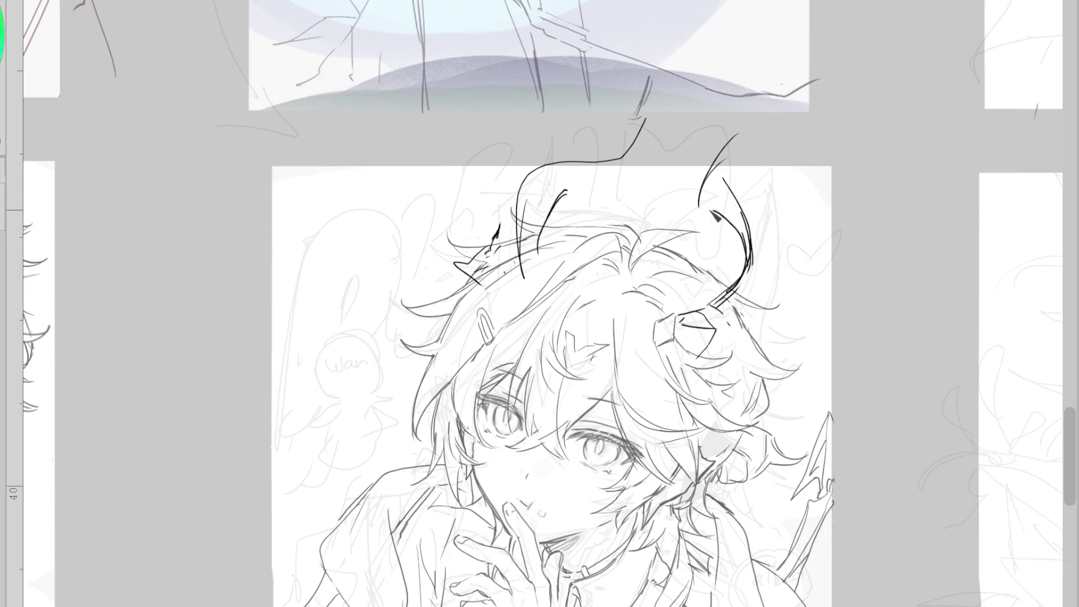
left_click_drag(748, 265, 709, 200)
Draw an arched left-horn stroke and small wedge marks above the head
mouse_move(618, 160)
left_mouse_down()
mouse_move(519, 182)
mouse_move(524, 275)
mouse_move(619, 168)
left_mouse_up()
key("ctrl+z")
left_click_drag(531, 259, 579, 168)
key("ctrl+z")
left_click_drag(522, 260, 587, 164)
left_click_drag(646, 137, 638, 157)
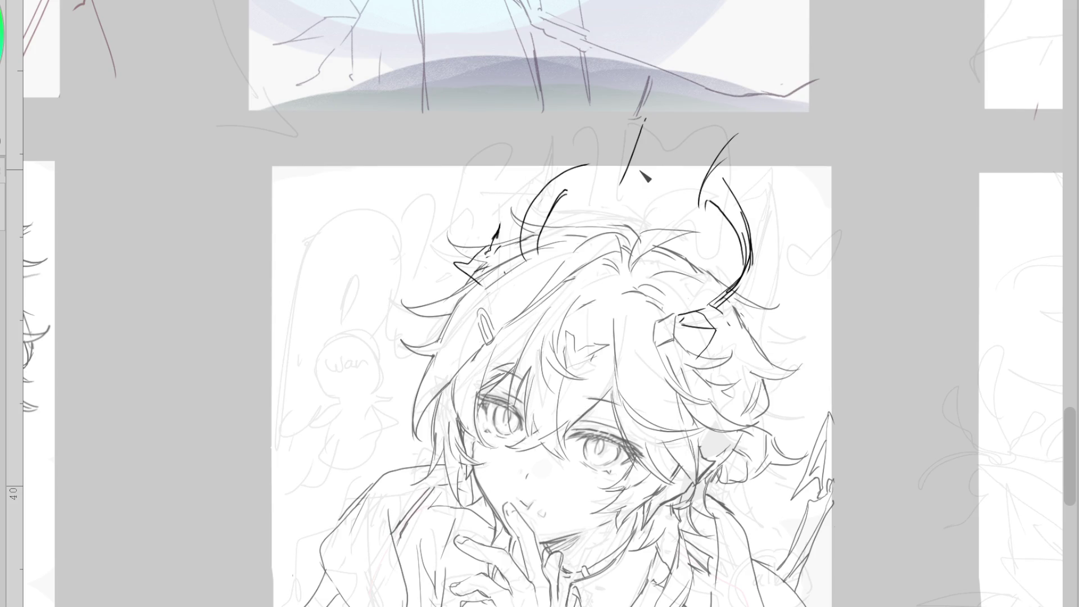
key("ctrl+z")
mouse_move(614, 173)
left_mouse_down()
mouse_move(630, 120)
mouse_move(609, 184)
left_mouse_up()
key("ctrl+z")
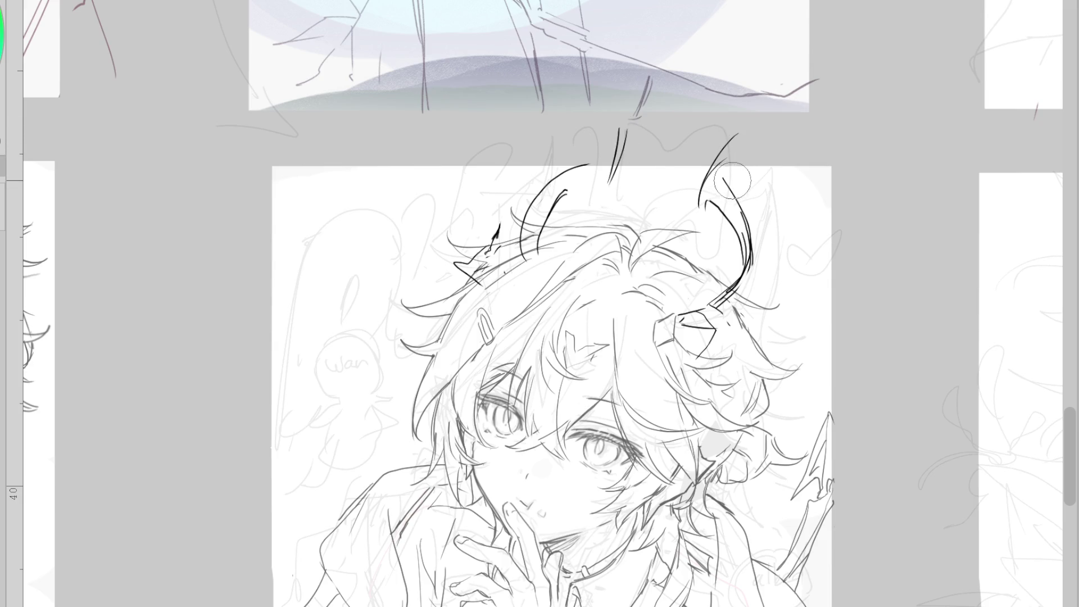
left_click_drag(591, 167, 603, 179)
key("ctrl+z")
mouse_move(579, 192)
left_mouse_down()
mouse_move(587, 202)
mouse_move(541, 210)
left_mouse_up()
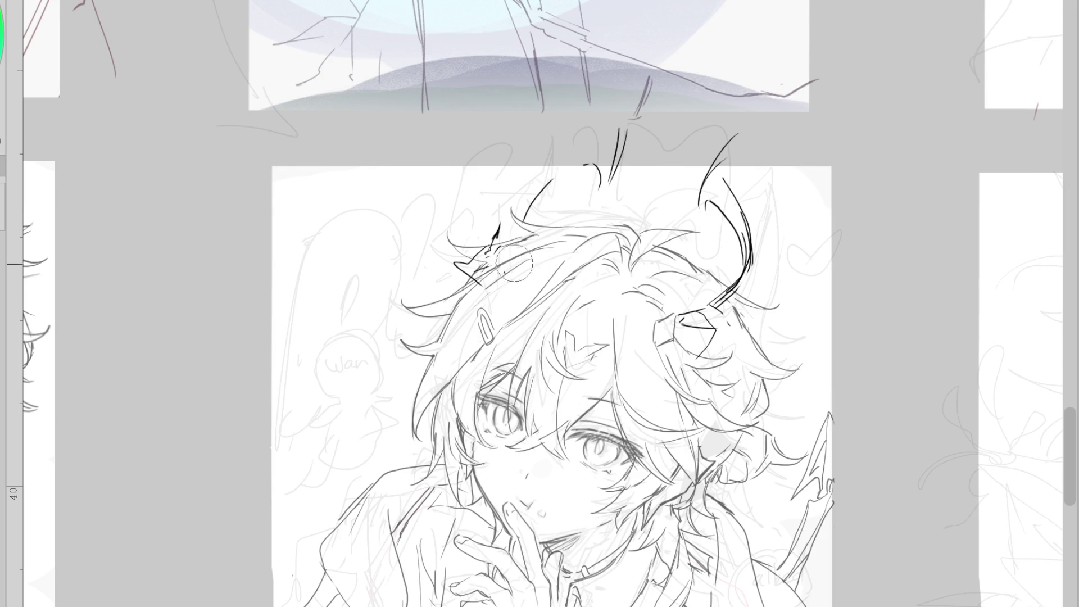
Draw the left horn's long curve and rework its lower curve
left_click_drag(596, 149, 517, 257)
left_click_drag(569, 181, 577, 191)
key("ctrl+z")
mouse_move(596, 152)
left_mouse_down()
mouse_move(531, 203)
mouse_move(515, 256)
left_mouse_up()
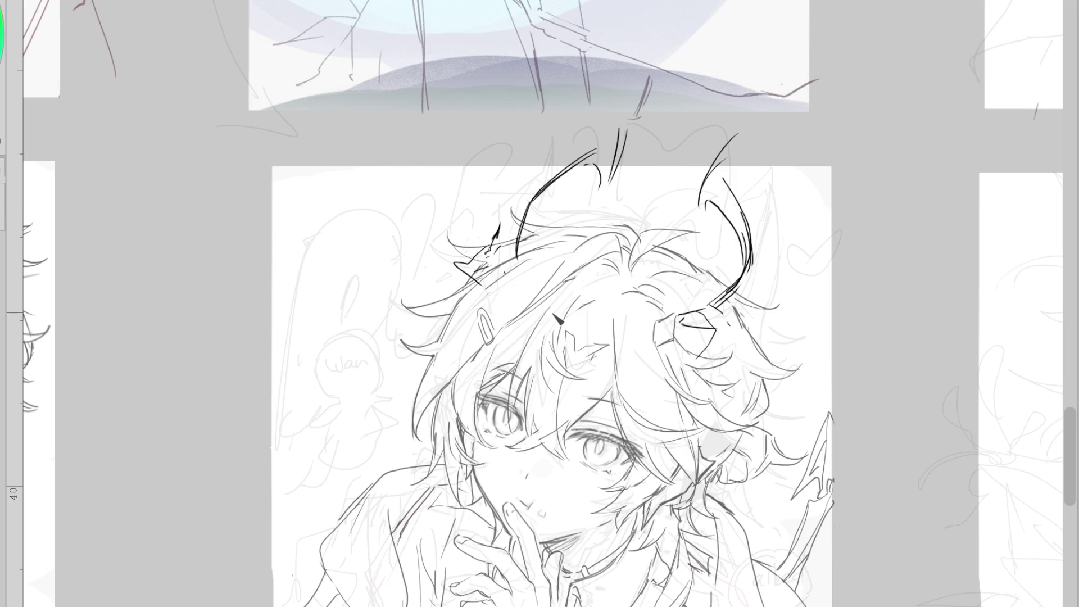
key("ctrl+z")
left_click_drag(531, 203, 523, 246)
key("ctrl+z")
left_click_drag(561, 168, 527, 247)
key("ctrl+z")
mouse_move(550, 184)
left_mouse_down()
mouse_move(502, 296)
mouse_move(525, 208)
mouse_move(604, 151)
left_mouse_up()
key("ctrl+z")
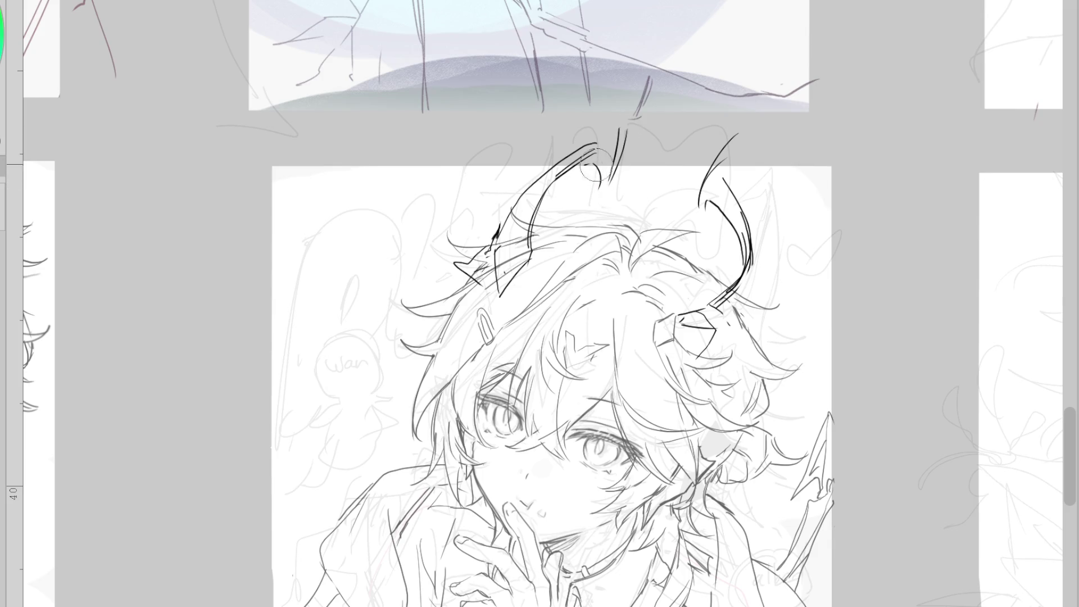
Extend the left horn to a sharp tip and line its inner edge
mouse_move(565, 171)
left_mouse_down()
mouse_move(612, 126)
mouse_move(600, 149)
left_mouse_up()
mouse_move(615, 113)
left_mouse_down()
mouse_move(615, 178)
mouse_move(621, 147)
mouse_move(604, 199)
left_mouse_up()
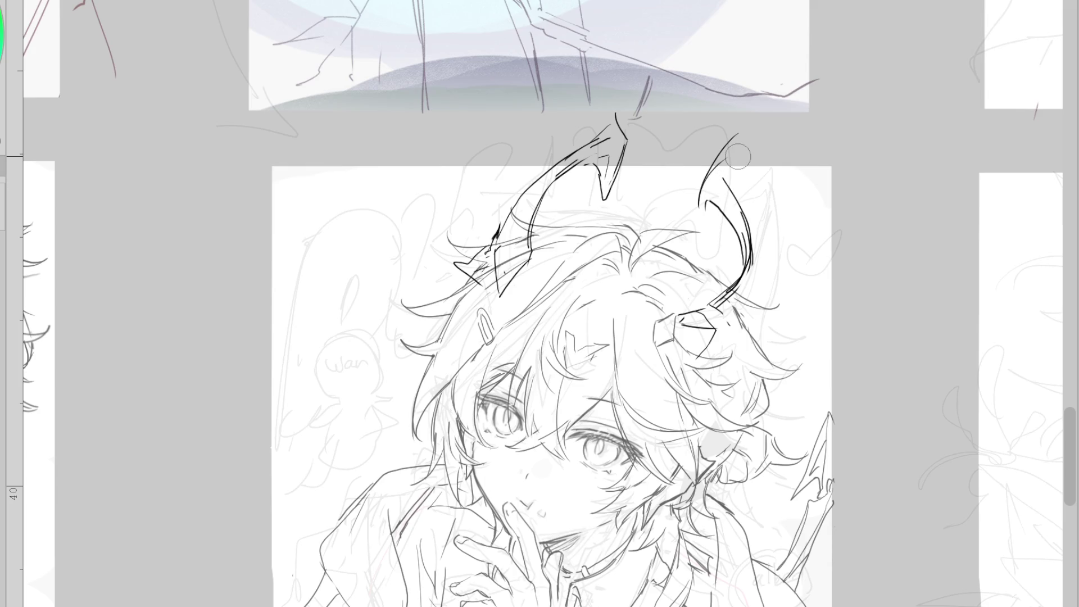
left_click_drag(615, 139, 614, 131)
left_click_drag(587, 173, 532, 252)
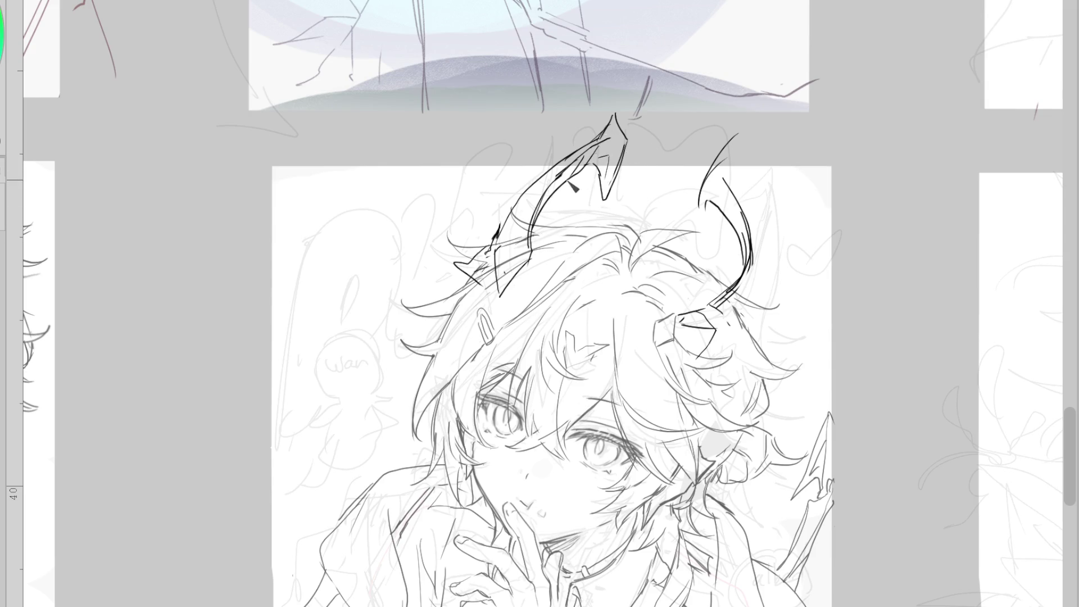
left_click_drag(611, 184, 539, 239)
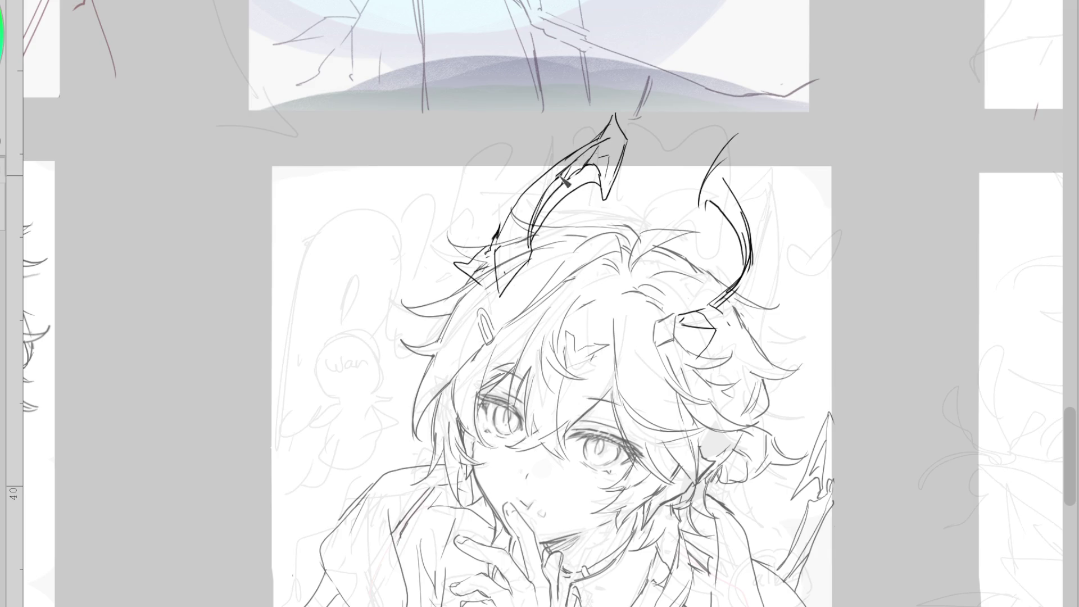
left_click_drag(544, 204, 513, 227)
mouse_move(548, 214)
left_mouse_down()
mouse_move(555, 205)
mouse_move(523, 211)
left_mouse_up()
mouse_move(529, 251)
left_mouse_down()
mouse_move(498, 256)
mouse_move(549, 207)
mouse_move(504, 232)
left_mouse_up()
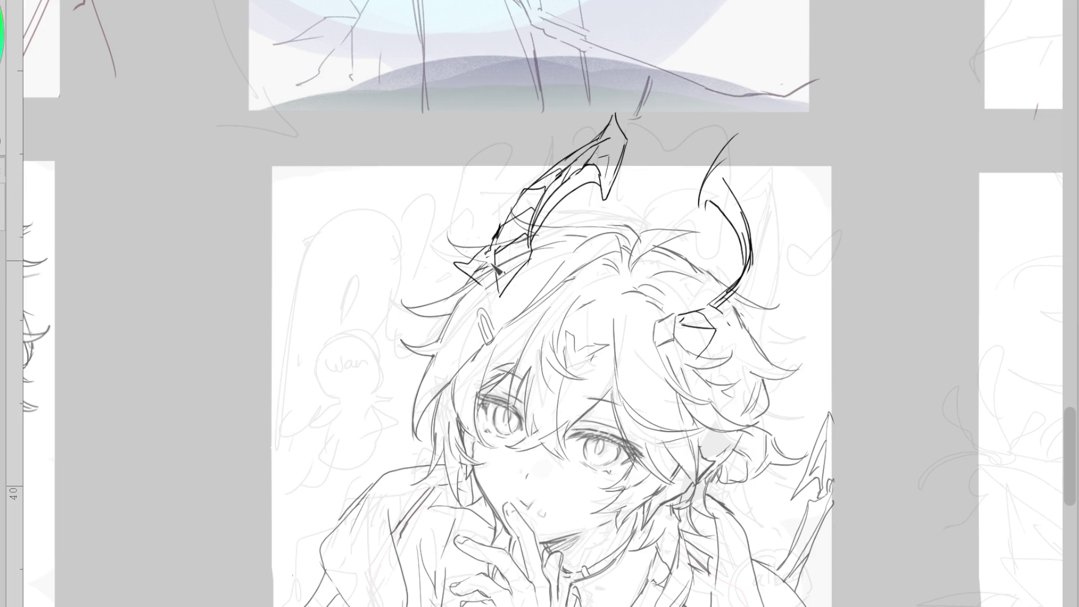
On a mirrored canvas, ink the left horn's outer and inner edges, then flip back
key("h")
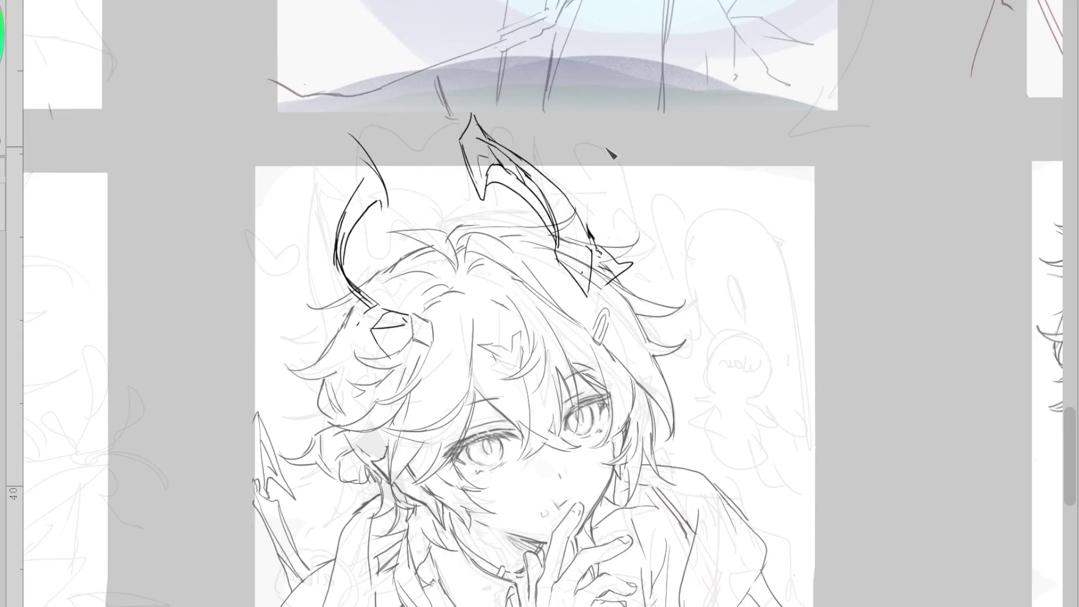
left_click_drag(523, 168, 550, 178)
mouse_move(572, 213)
left_mouse_down()
mouse_move(554, 229)
mouse_move(588, 281)
left_mouse_up()
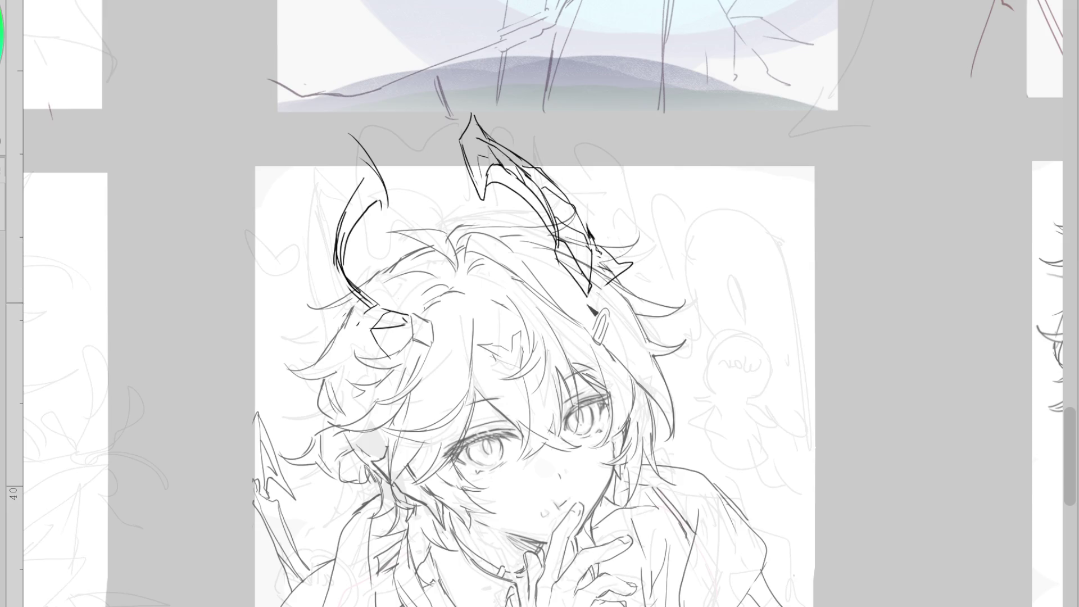
key("h")
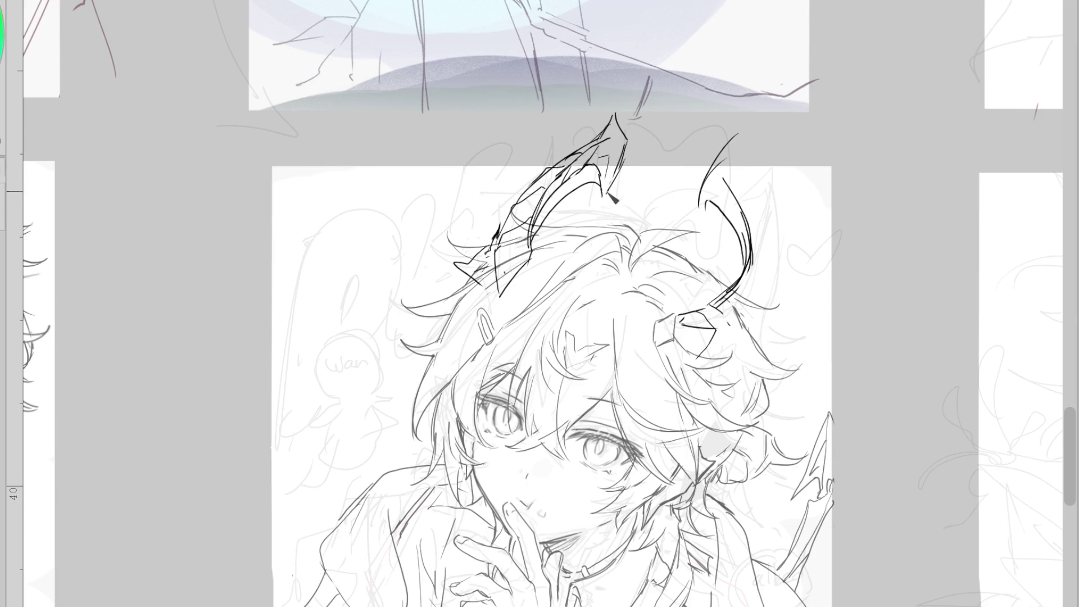
Add the left horn's inner curve and base line, then hide the head's line art
mouse_move(599, 179)
left_mouse_down()
mouse_move(606, 170)
mouse_move(605, 189)
left_mouse_up()
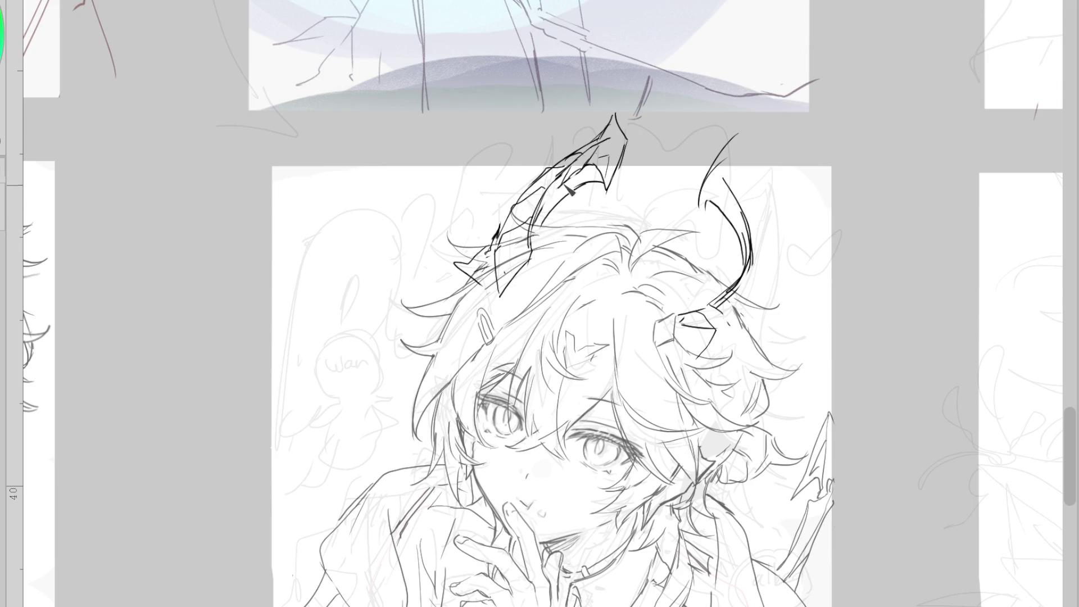
left_click_drag(559, 194, 542, 250)
key("ctrl+z")
left_click_drag(542, 205, 551, 268)
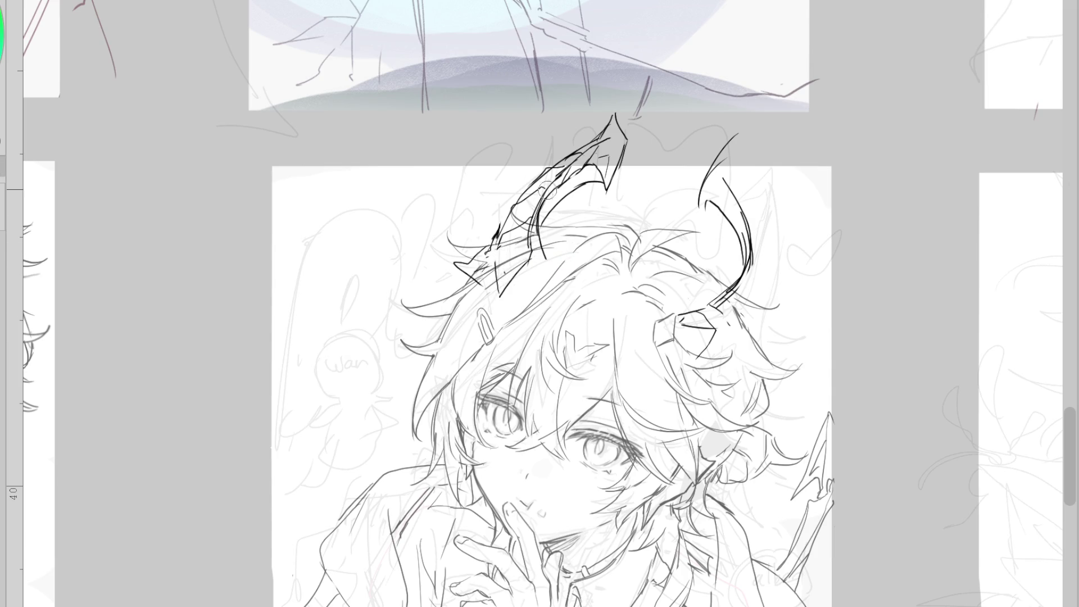
left_click_drag(514, 277, 499, 298)
left_click_drag(528, 260, 504, 293)
key("ctrl+h")
scroll(593, 152, "up", 2)
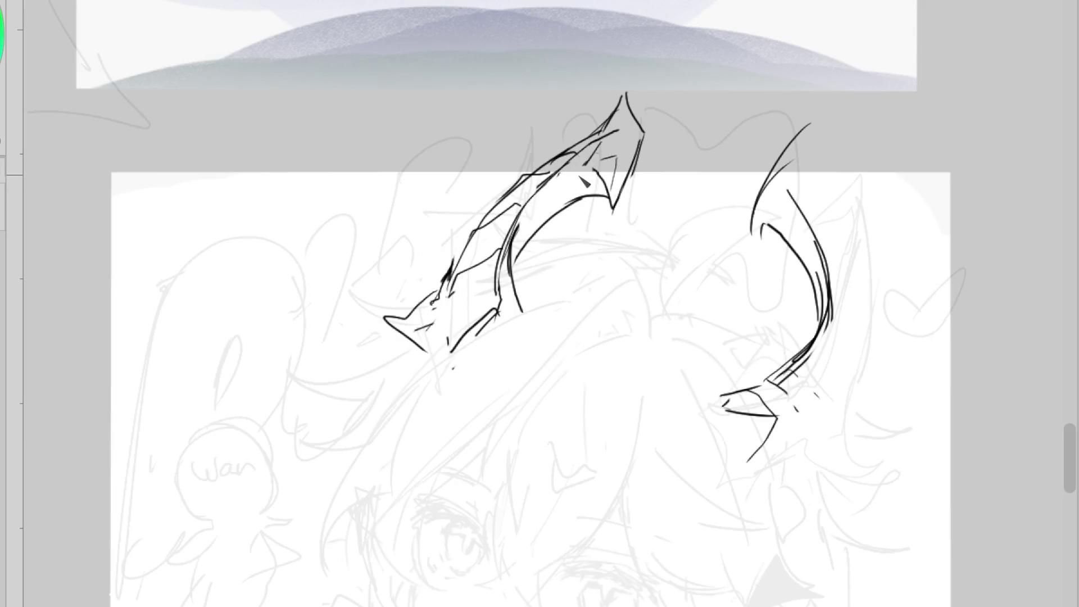
Draw inner arcs along the left horn and erase stray strokes near it
left_click_drag(510, 254, 593, 173)
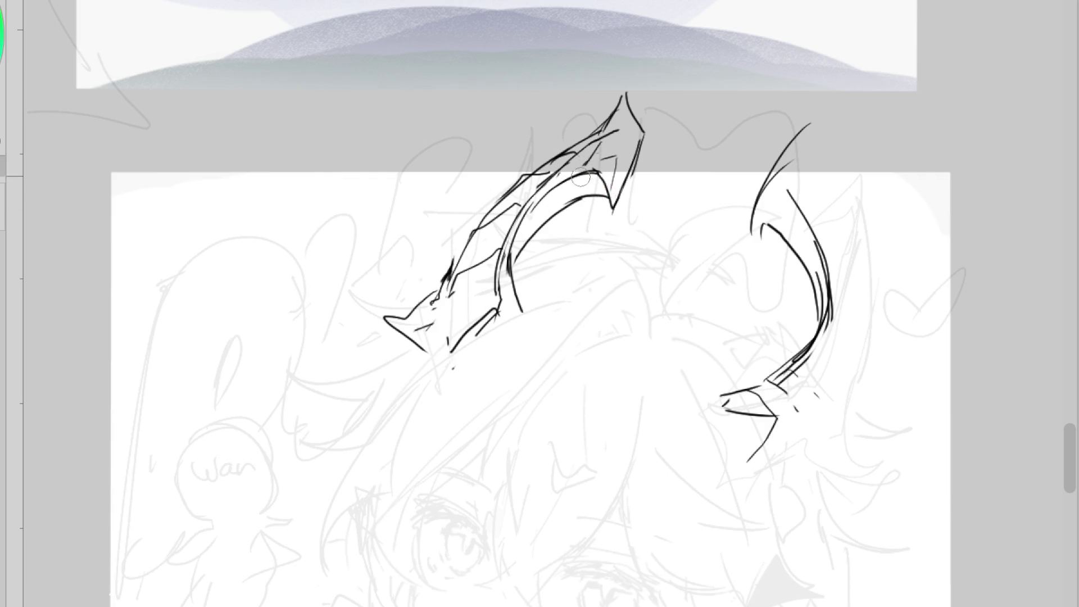
left_click_drag(572, 171, 519, 236)
key("e")
mouse_move(458, 261)
left_mouse_down()
mouse_move(434, 298)
mouse_move(453, 244)
mouse_move(482, 241)
left_mouse_up()
mouse_move(518, 186)
left_mouse_down()
mouse_move(475, 236)
mouse_move(522, 178)
left_mouse_up()
key("p")
Trace the left horn's outer edge and add jagged strokes on its lower and upper edges
mouse_move(524, 215)
left_mouse_down()
mouse_move(482, 225)
mouse_move(454, 266)
left_mouse_up()
mouse_move(497, 222)
left_mouse_down()
mouse_move(460, 227)
mouse_move(445, 304)
mouse_move(496, 309)
mouse_move(493, 248)
left_mouse_up()
key("ctrl+z")
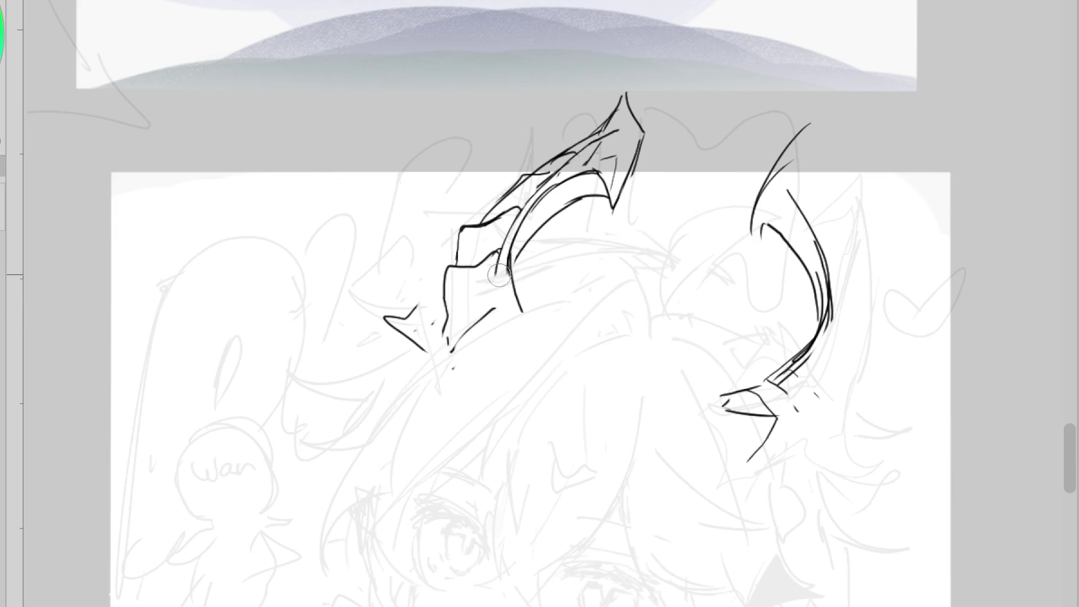
left_click_drag(487, 260, 504, 273)
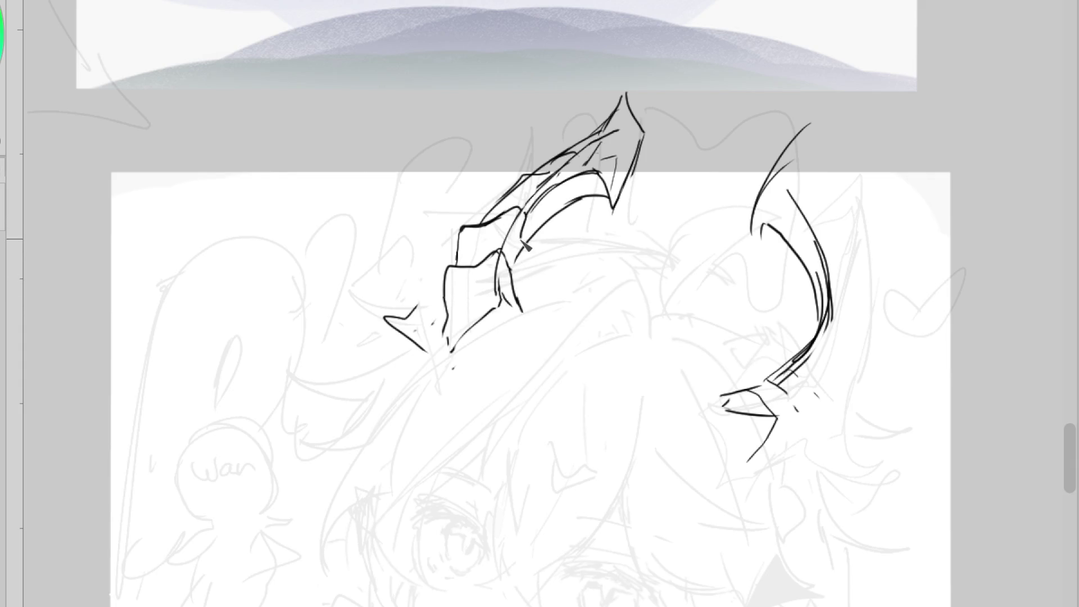
key("ctrl+z")
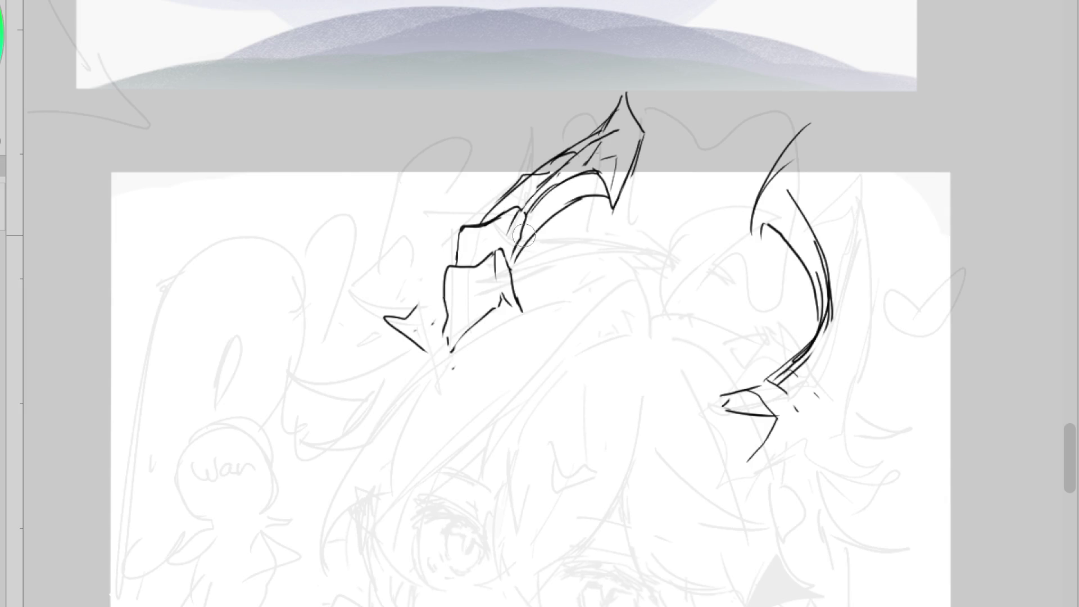
left_click_drag(500, 300, 459, 341)
left_click_drag(534, 181, 486, 202)
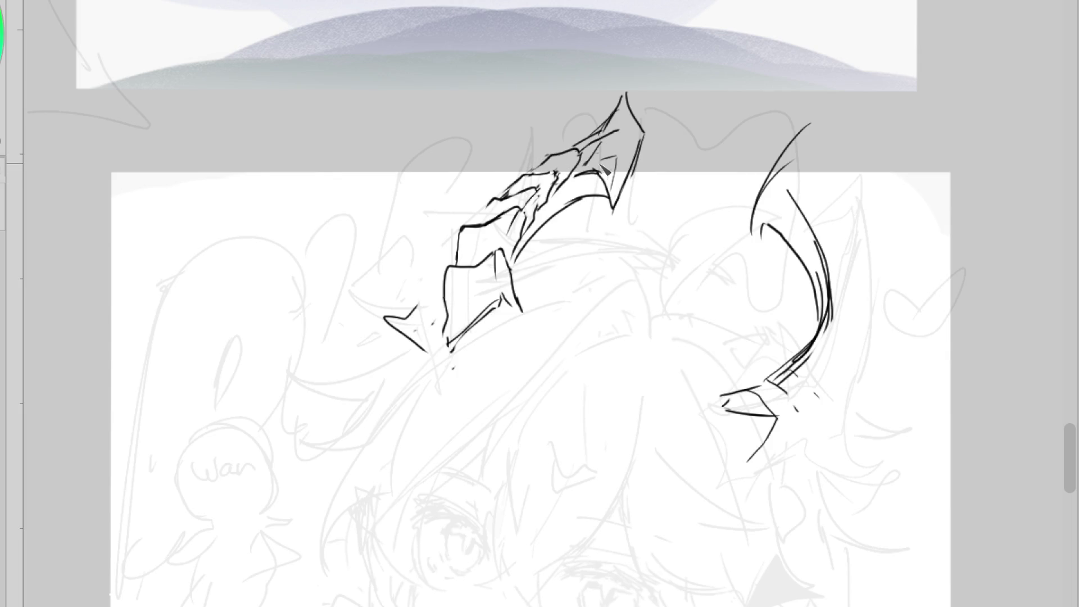
Redraw the horn's tip and middle lines and the edges of its lower segment
left_click_drag(521, 206, 510, 235)
left_click_drag(584, 147, 625, 125)
left_click_drag(637, 126, 618, 163)
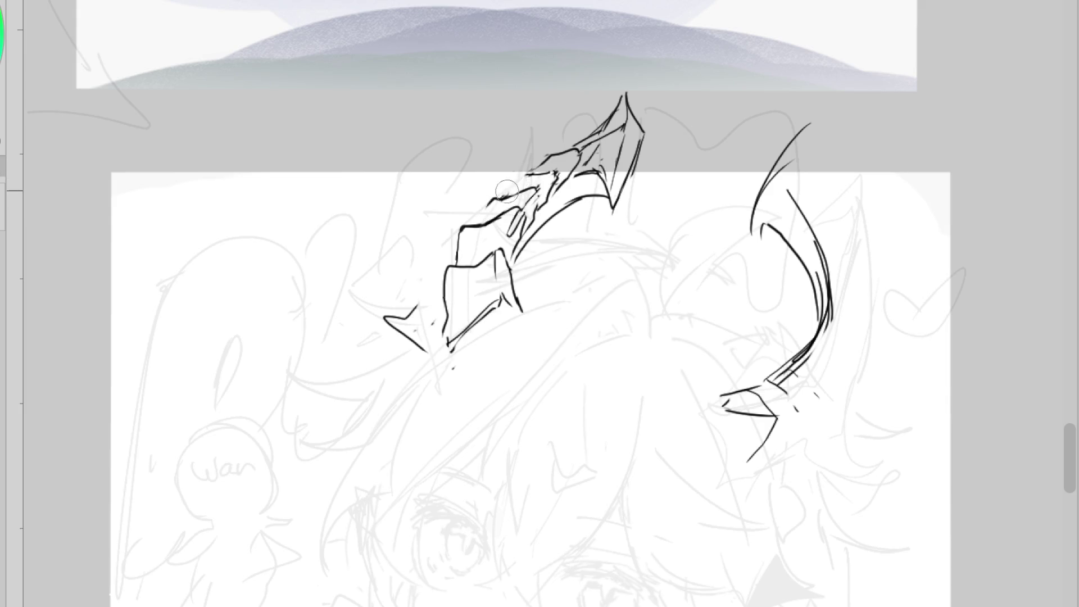
mouse_move(508, 200)
left_mouse_down()
mouse_move(534, 174)
mouse_move(488, 203)
mouse_move(489, 222)
left_mouse_up()
mouse_move(450, 344)
left_mouse_down()
mouse_move(499, 301)
mouse_move(445, 350)
left_mouse_up()
mouse_move(494, 305)
left_mouse_down()
mouse_move(438, 323)
mouse_move(452, 354)
mouse_move(441, 344)
left_mouse_up()
mouse_move(494, 251)
left_mouse_down()
mouse_move(444, 268)
mouse_move(446, 324)
left_mouse_up()
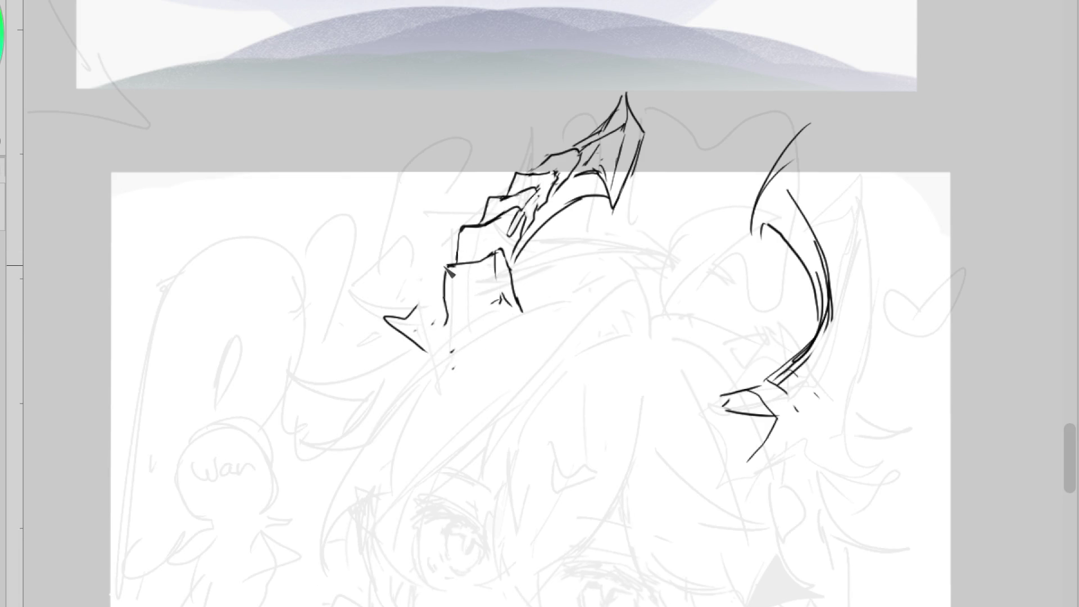
mouse_move(444, 268)
left_mouse_down()
mouse_move(450, 314)
mouse_move(519, 312)
left_mouse_up()
left_click_drag(500, 253, 523, 313)
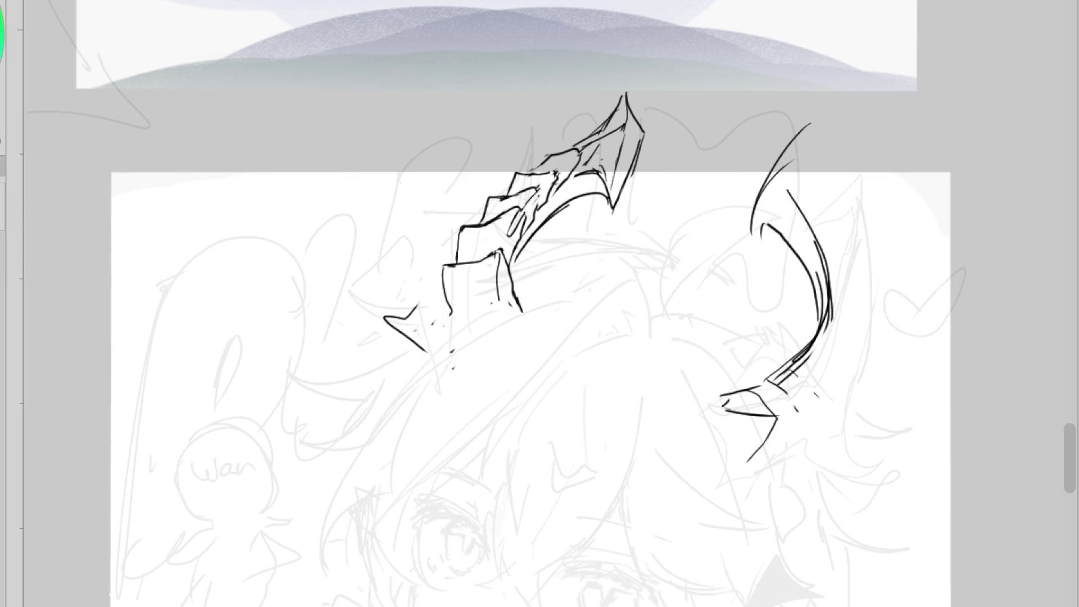
Clear stray specks beside the base, then ink and close the left horn's base scale box
left_click_drag(561, 211, 399, 378)
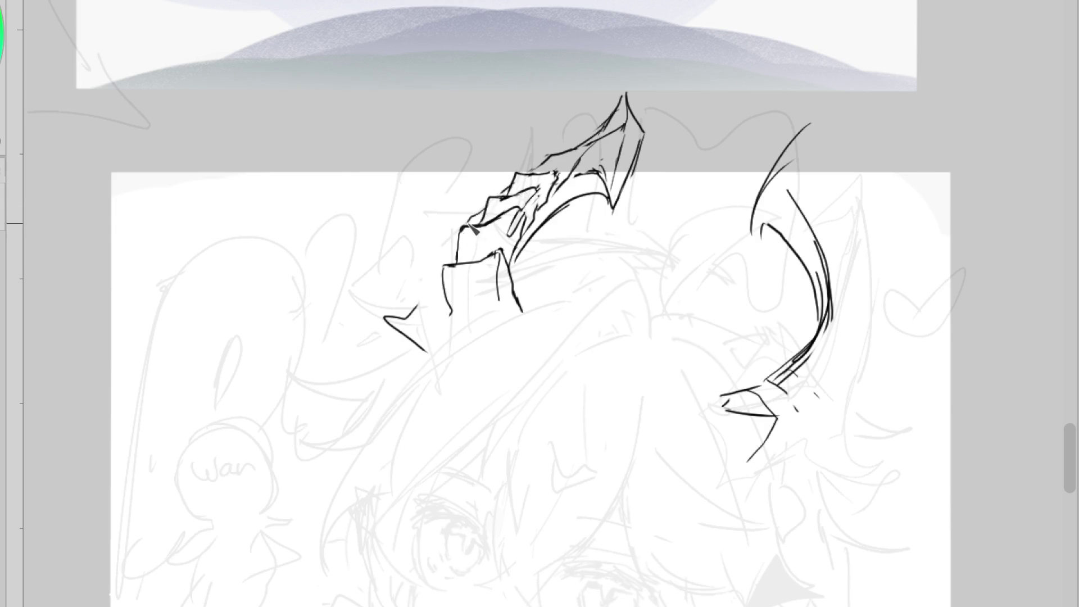
left_click_drag(461, 228, 438, 255)
left_click_drag(415, 292, 444, 283)
left_click_drag(418, 301, 398, 316)
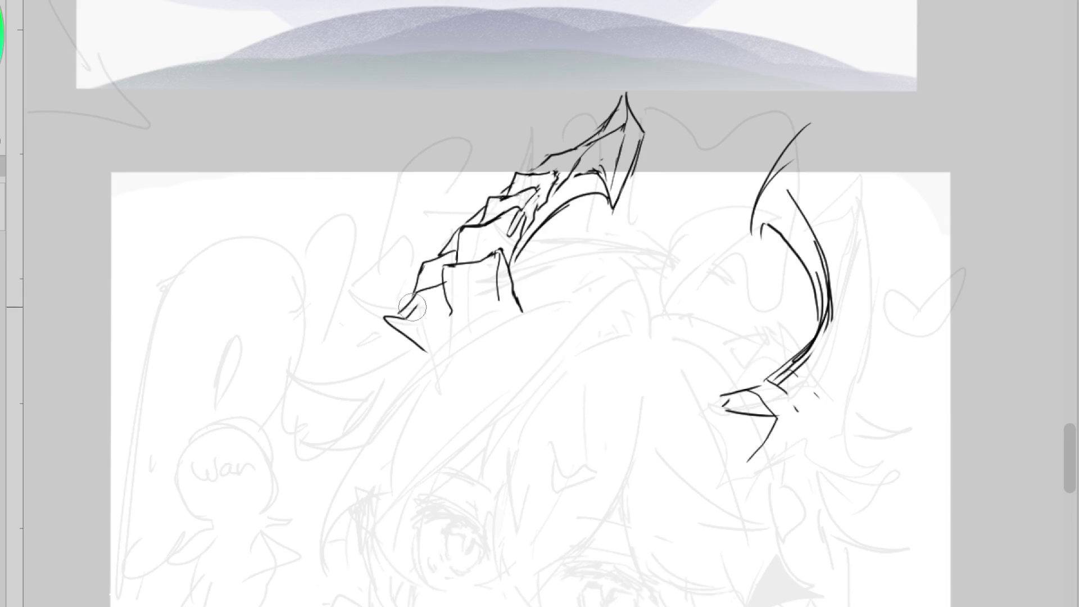
left_click_drag(448, 308, 403, 319)
key("ctrl+z")
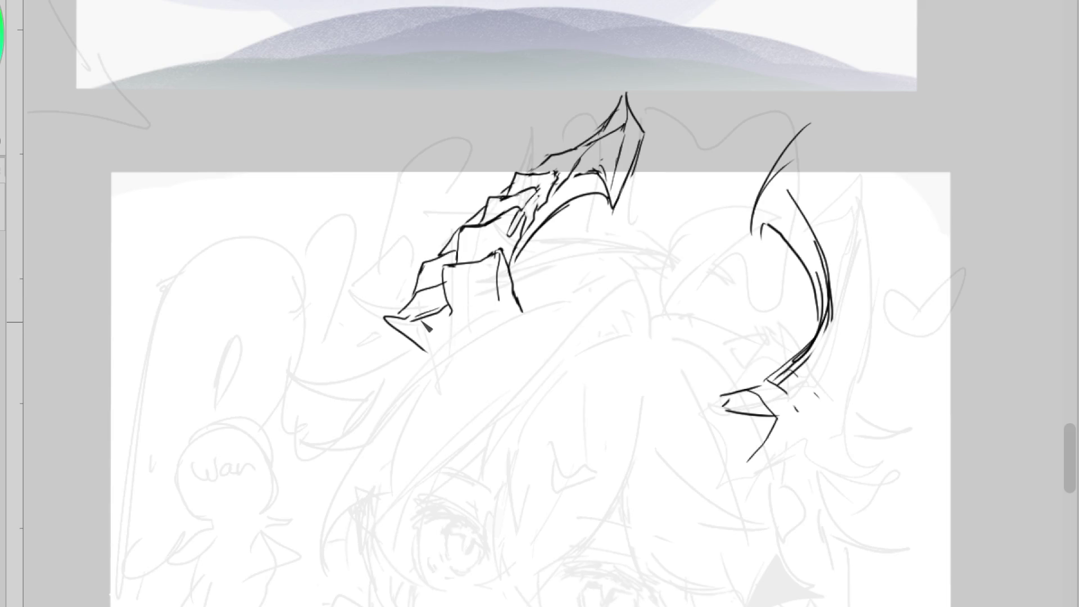
left_click_drag(417, 321, 455, 351)
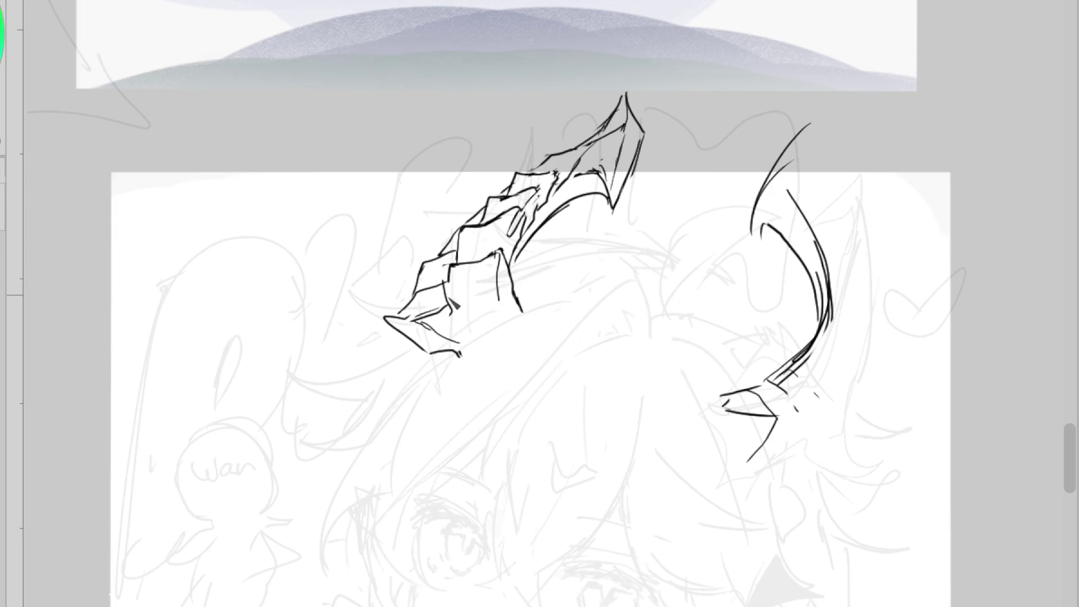
mouse_move(447, 267)
left_mouse_down()
mouse_move(466, 312)
mouse_move(456, 310)
left_mouse_up()
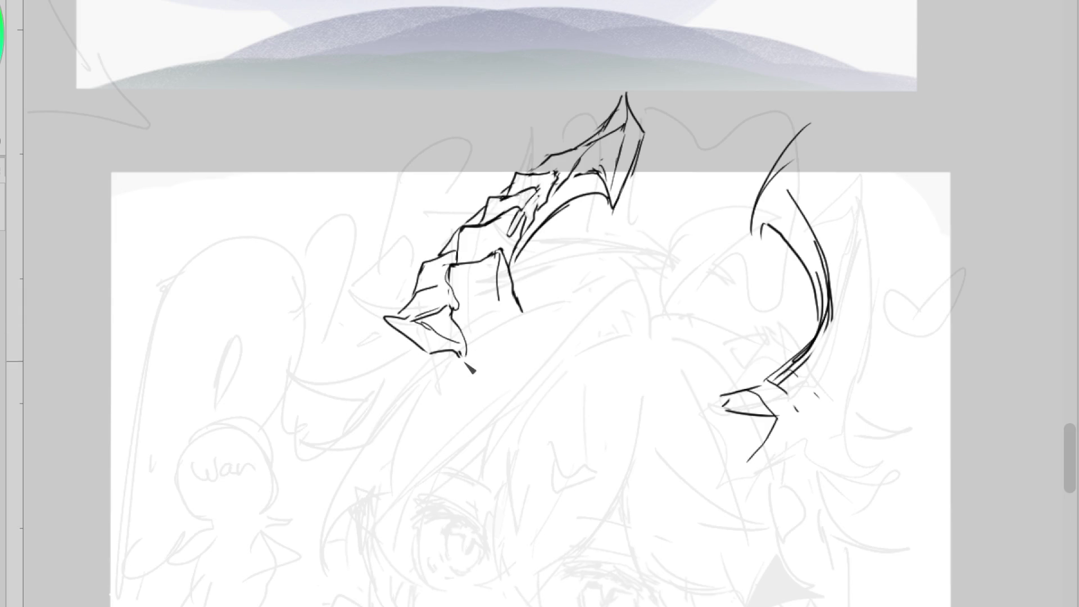
left_click_drag(455, 306, 498, 293)
mouse_move(493, 339)
left_mouse_down()
mouse_move(470, 354)
mouse_move(517, 344)
left_mouse_up()
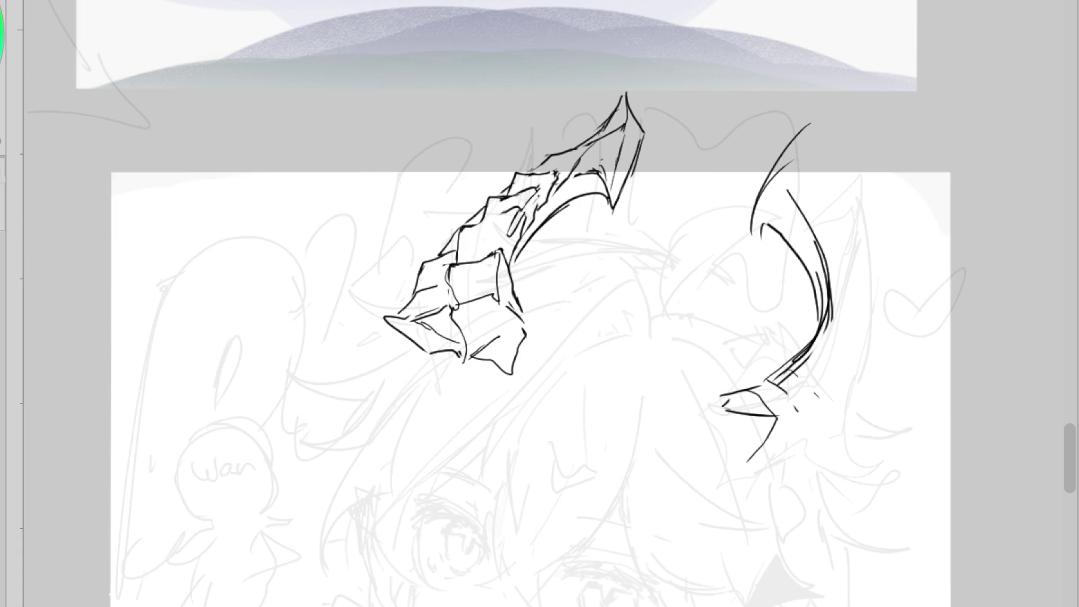
Add and redraw the horn's upper scale lines on the mirrored canvas, then flip back
key("m")
mouse_move(567, 191)
left_mouse_down()
mouse_move(601, 199)
mouse_move(632, 248)
left_mouse_up()
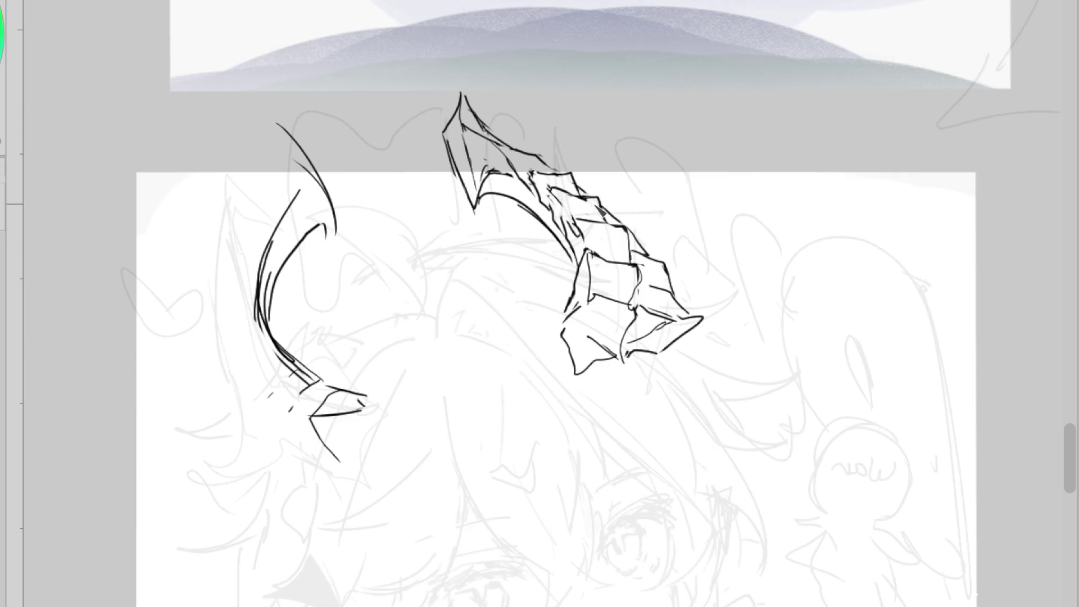
left_click_drag(555, 193, 584, 200)
key("m")
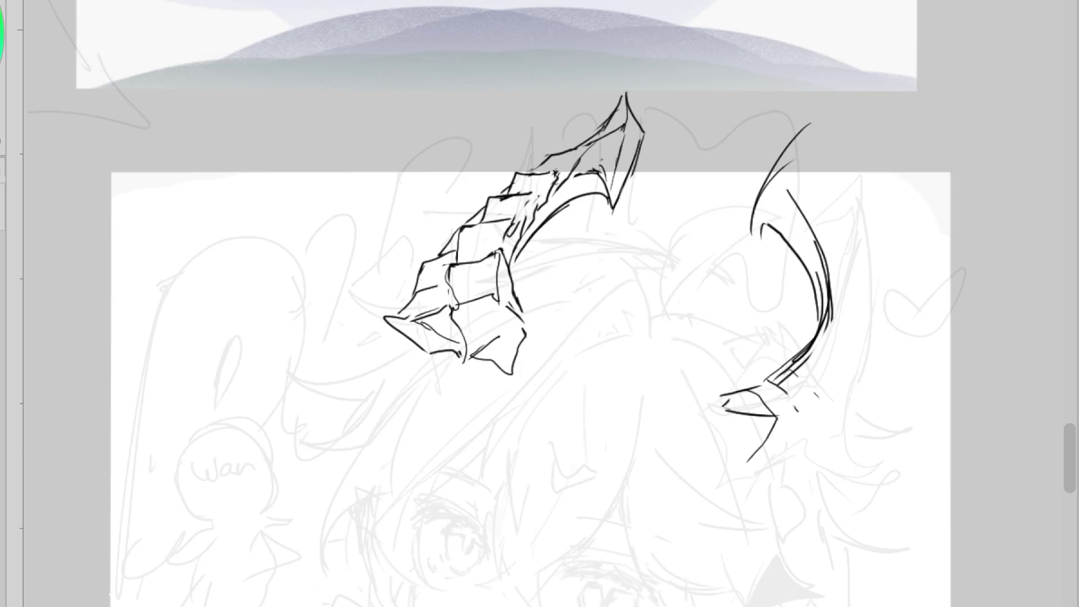
Rework the upper scale edges and erase the messy strokes at the horn's tip
left_click_drag(488, 199, 533, 201)
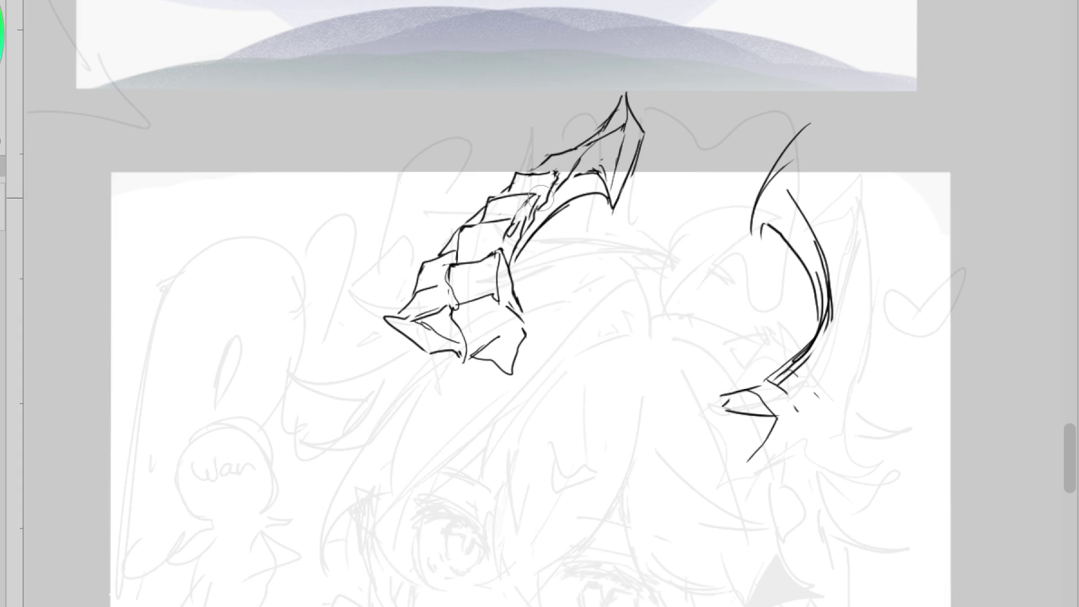
mouse_move(556, 163)
left_mouse_down()
mouse_move(528, 176)
mouse_move(556, 171)
left_mouse_up()
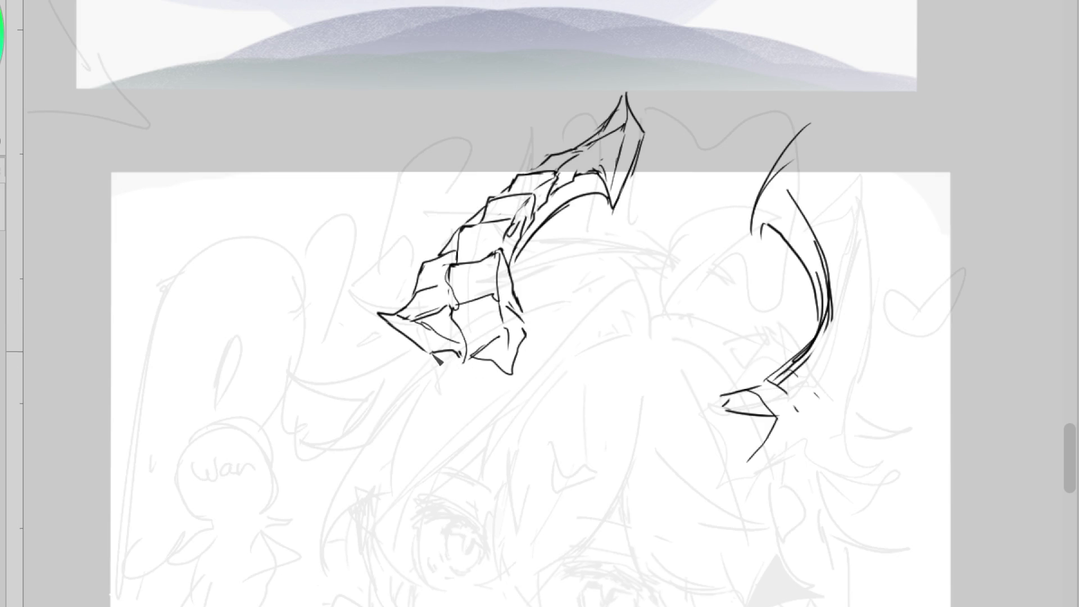
left_click_drag(446, 356, 441, 355)
key("ctrl+z")
mouse_move(626, 94)
left_mouse_down()
mouse_move(614, 168)
mouse_move(633, 86)
mouse_move(644, 131)
left_mouse_up()
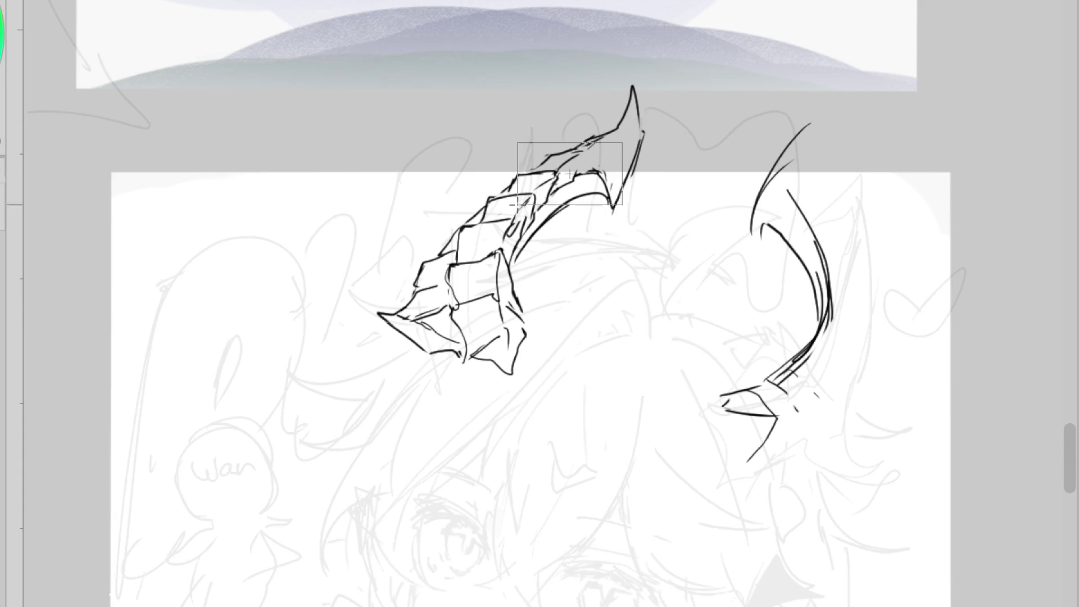
key("e")
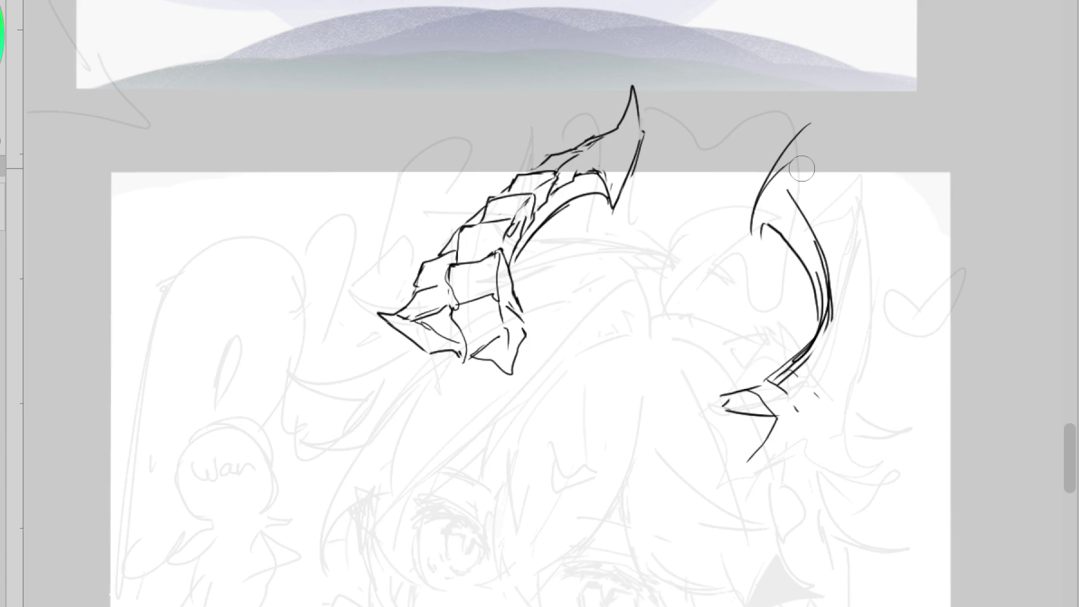
Copy the left horn, flip and rotate it onto the right horn, then erase the old strokes
left_click_drag(652, 54, 441, 424)
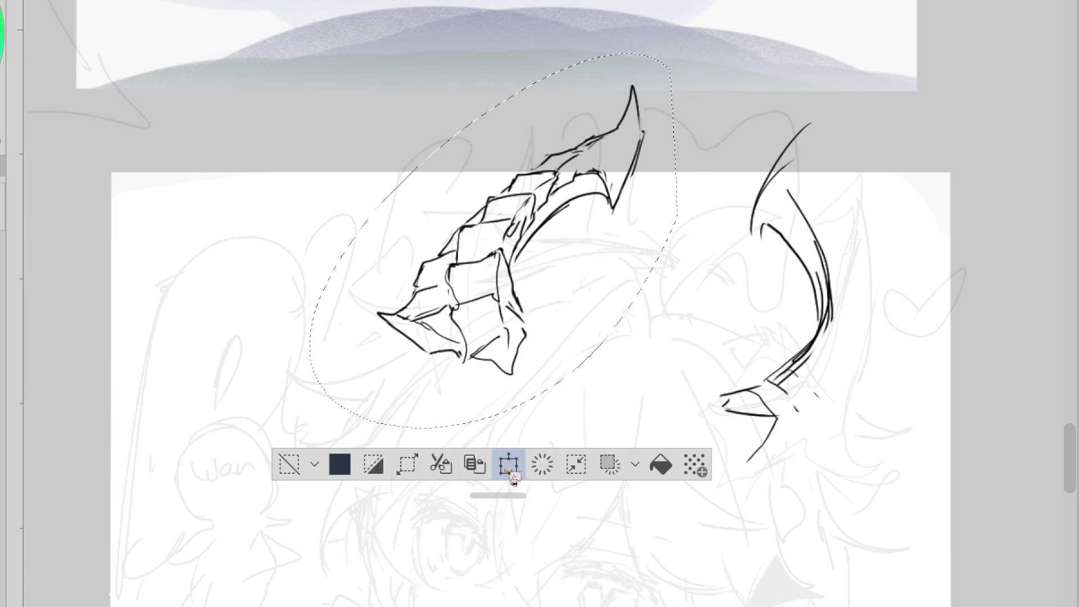
left_click(508, 465)
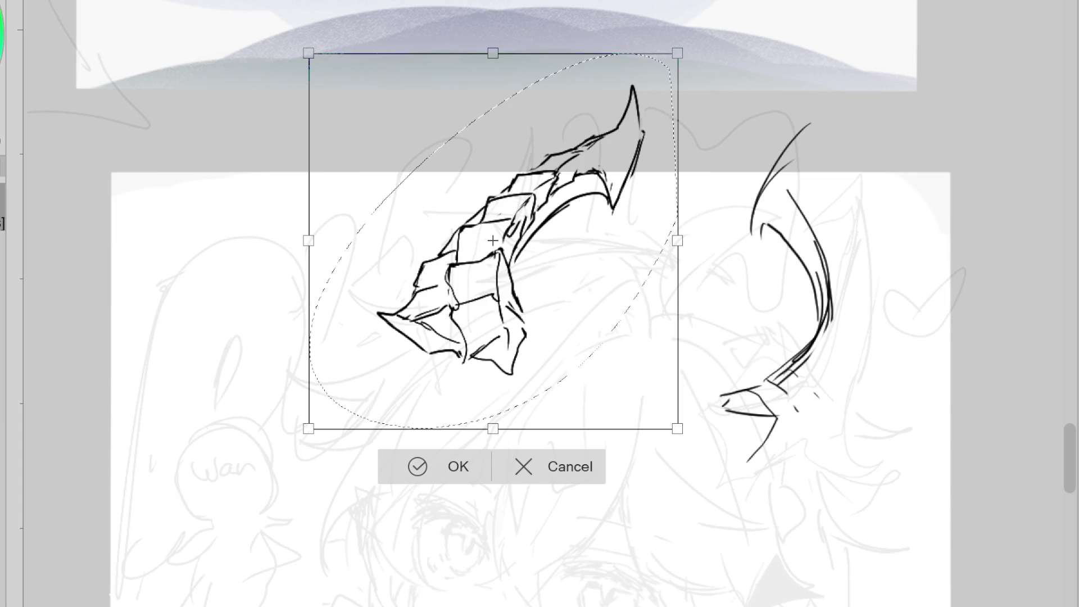
left_click_drag(616, 354, 767, 311)
left_click_drag(910, 501, 865, 504)
mouse_move(838, 444)
left_mouse_down()
mouse_move(878, 464)
mouse_move(867, 486)
left_mouse_up()
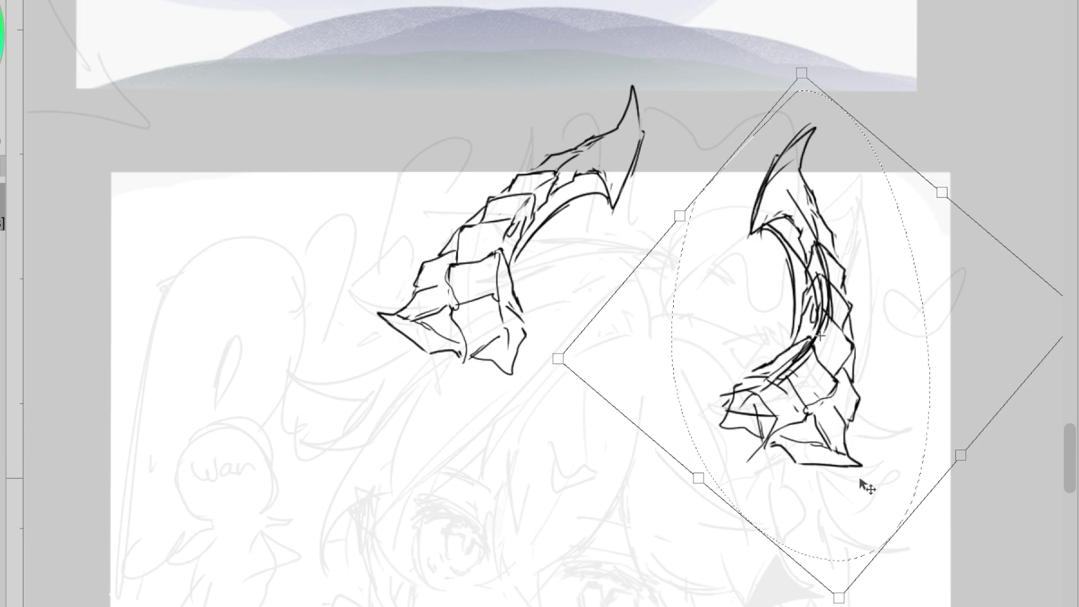
key("Return")
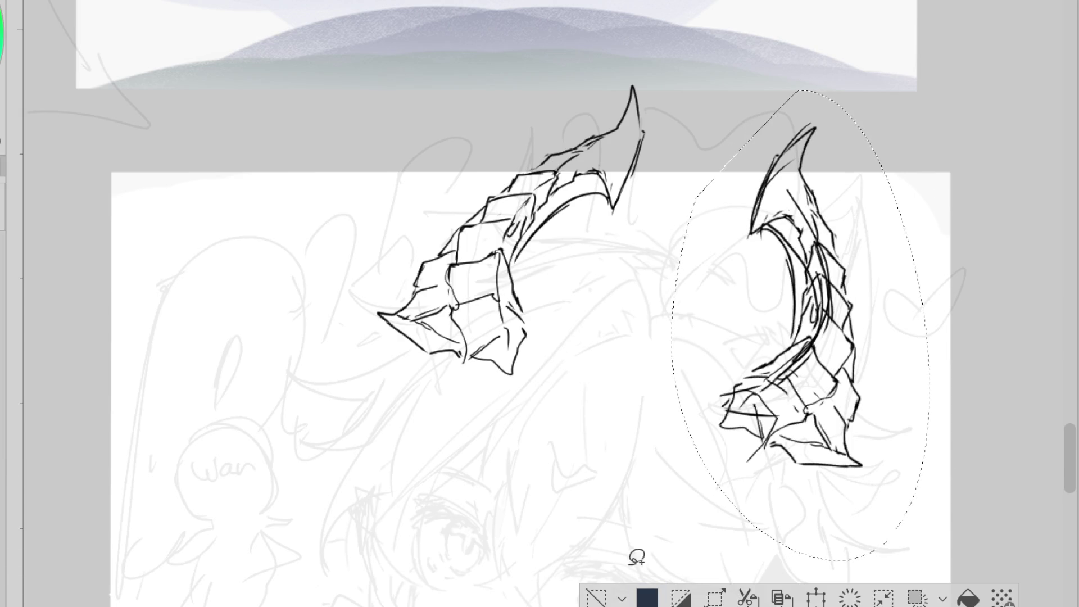
key("ctrl+d")
mouse_move(843, 449)
left_mouse_down()
mouse_move(800, 202)
mouse_move(803, 140)
left_mouse_up()
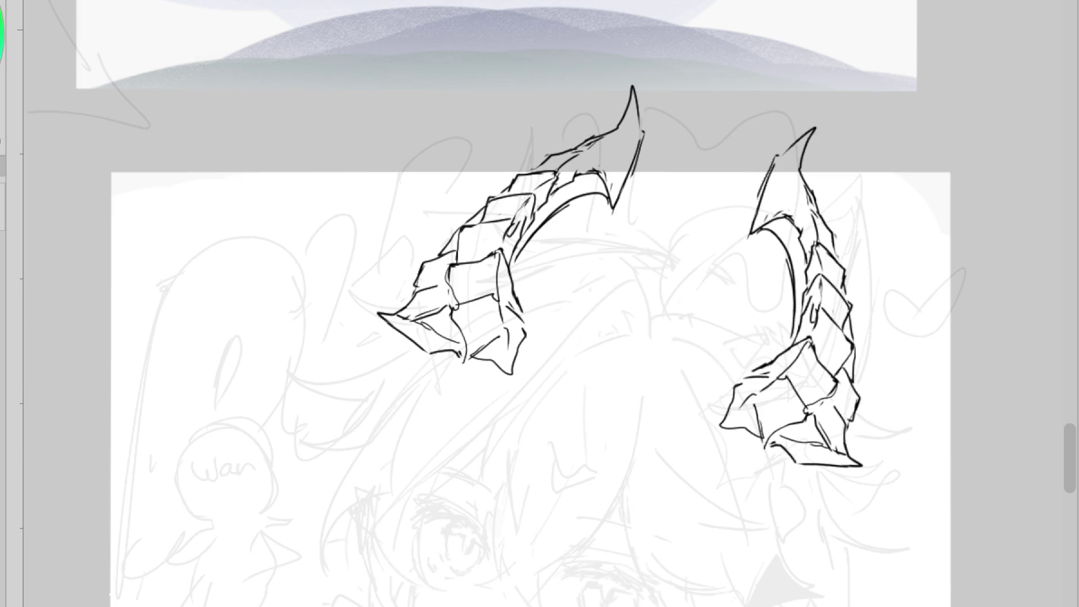
Erase the right horn's base strokes and reink its lower-left outline and inner edge
left_click_drag(826, 445, 742, 404)
left_click_drag(759, 440, 746, 443)
left_click_drag(733, 410, 778, 428)
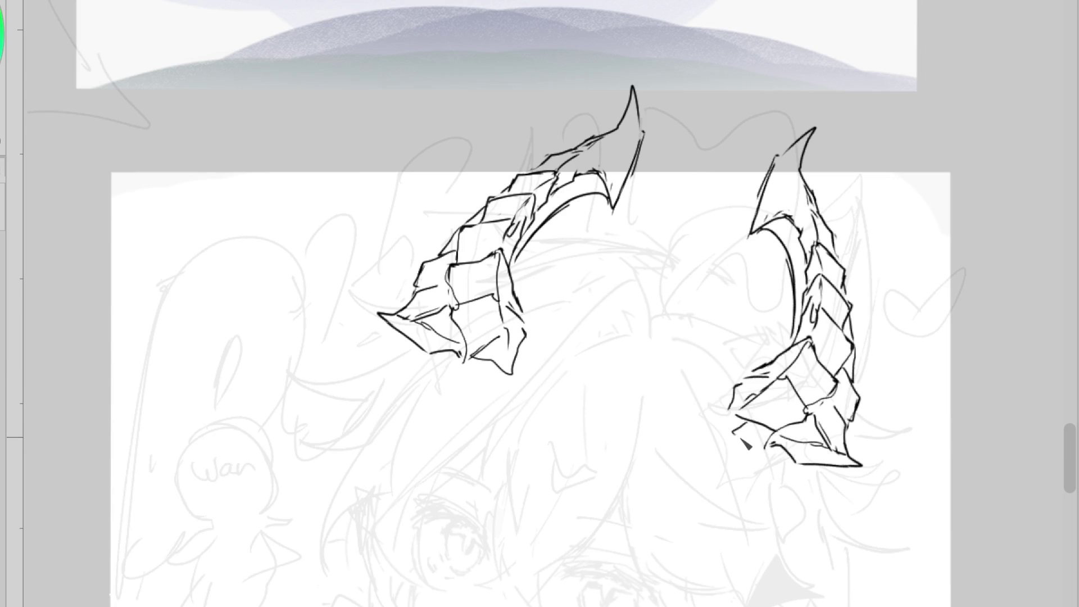
left_click_drag(749, 387, 732, 420)
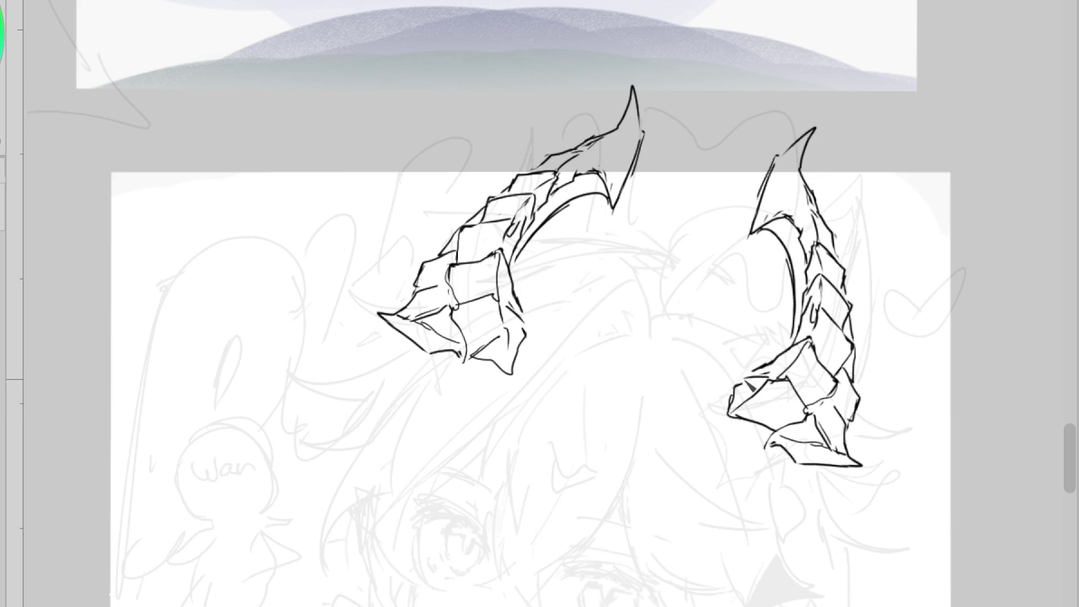
mouse_move(753, 366)
left_mouse_down()
mouse_move(778, 378)
mouse_move(766, 378)
left_mouse_up()
key("ctrl+z")
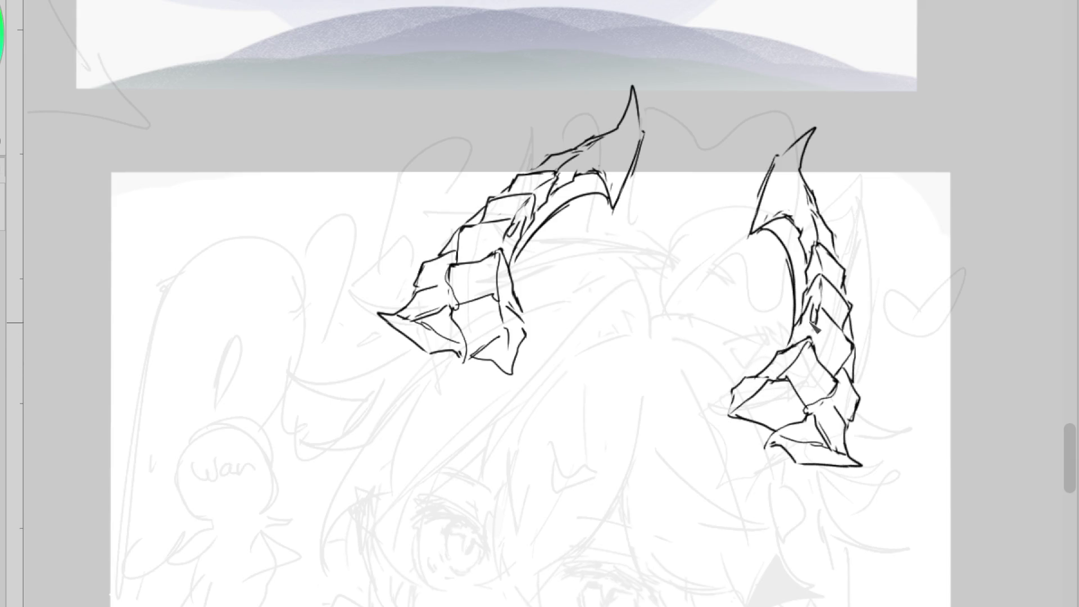
left_click_drag(795, 320, 811, 312)
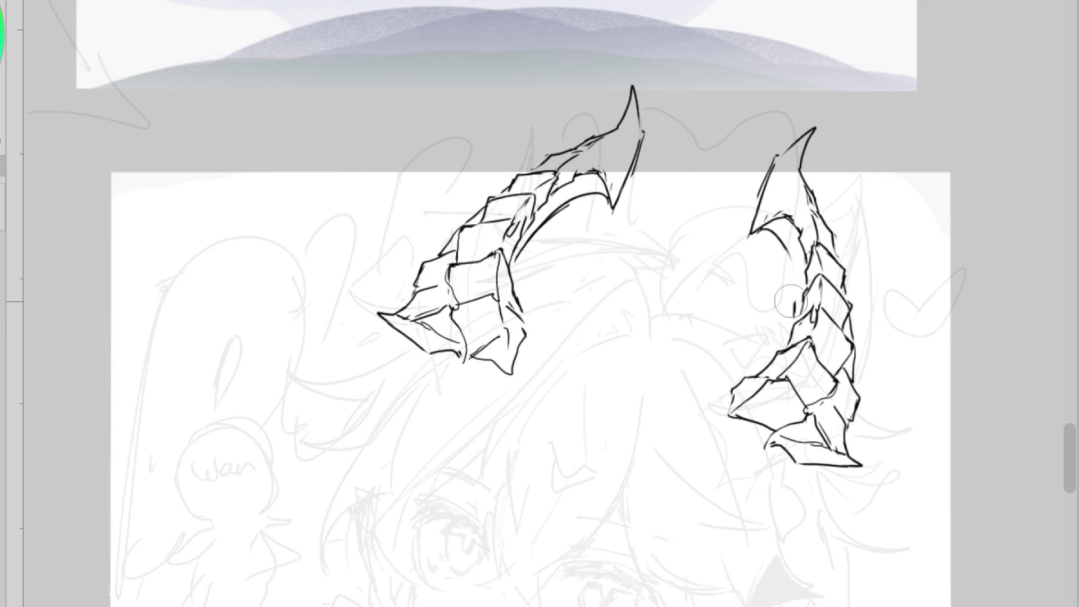
left_click_drag(795, 265, 802, 327)
Erase sketchy lines, redraw the right horn tip's edge, and trim the left horn's lower part
key("e")
left_click_drag(792, 229, 818, 210)
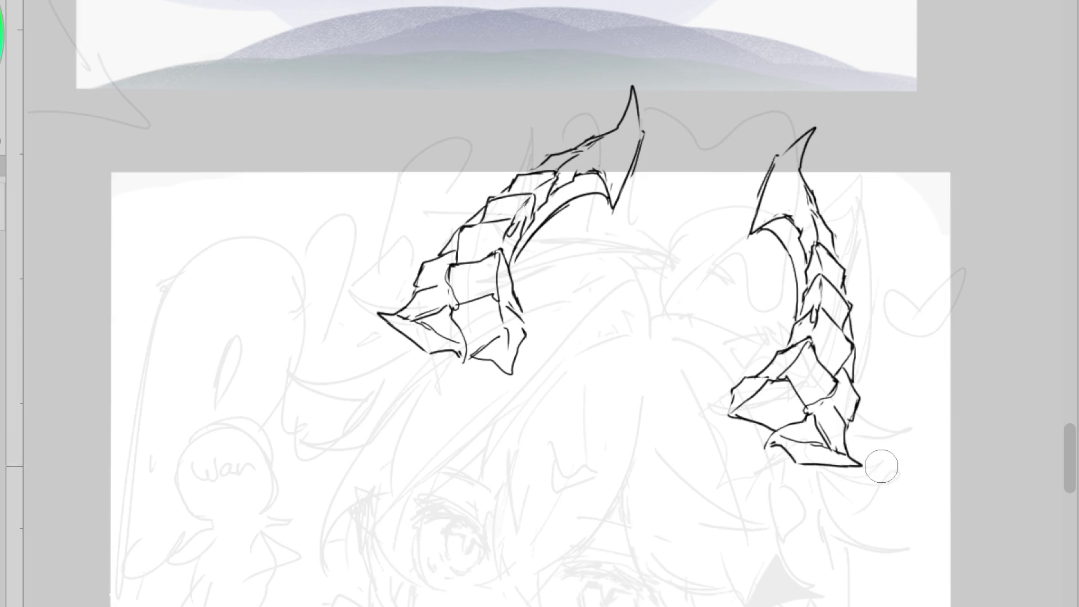
mouse_move(823, 444)
left_mouse_down()
mouse_move(792, 444)
mouse_move(860, 464)
mouse_move(841, 453)
left_mouse_up()
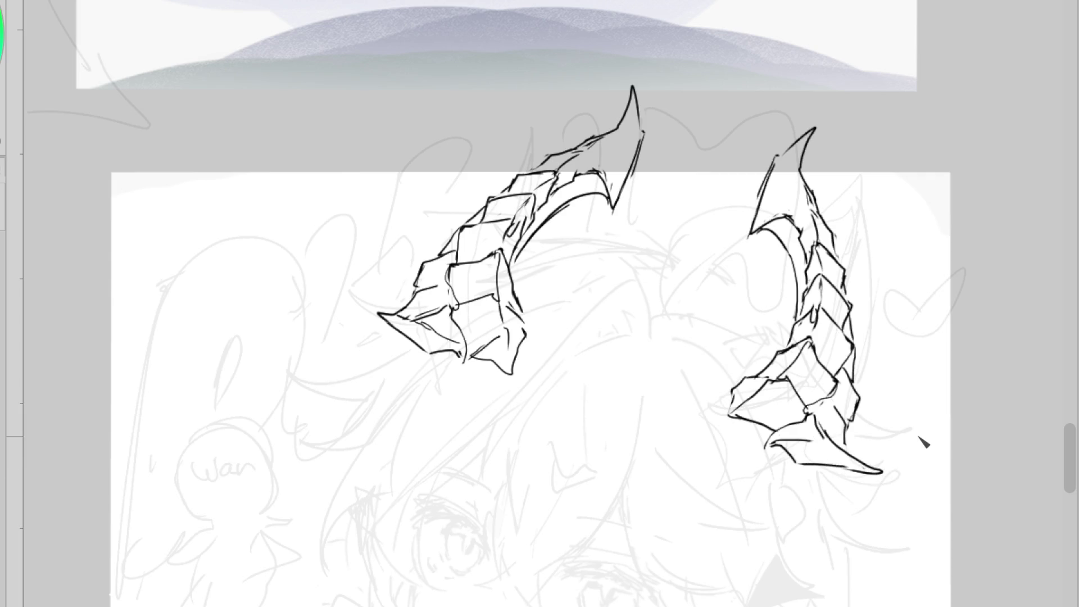
mouse_move(836, 405)
left_mouse_down()
mouse_move(876, 470)
mouse_move(786, 465)
mouse_move(798, 440)
mouse_move(778, 464)
left_mouse_up()
key("e")
key("p")
key("e")
key("p")
left_click_drag(851, 419, 876, 473)
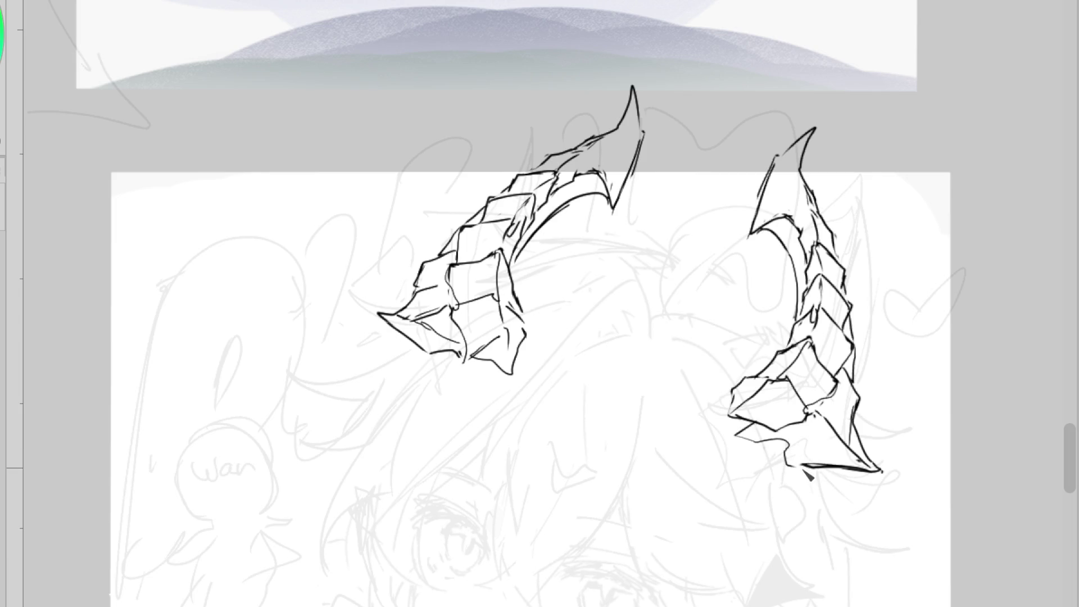
left_click_drag(769, 446, 741, 437)
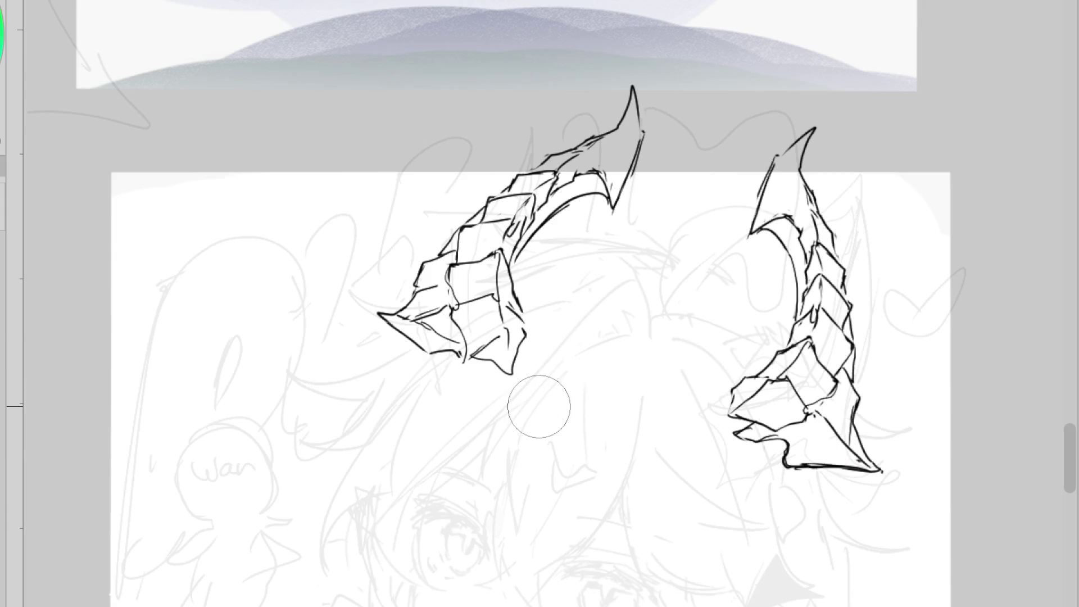
mouse_move(514, 360)
left_mouse_down()
mouse_move(449, 371)
mouse_move(416, 337)
mouse_move(446, 343)
mouse_move(488, 313)
left_mouse_up()
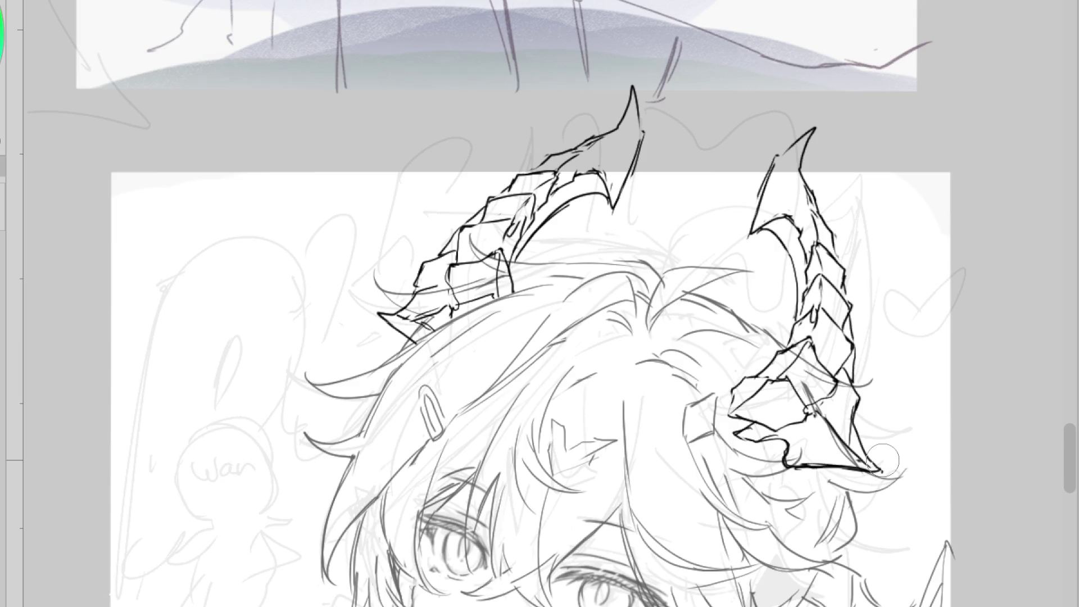
Clean stray outline and sketch lines inside the right horn, reverting two changes
left_click(785, 467)
scroll(652, 69, "down", 2)
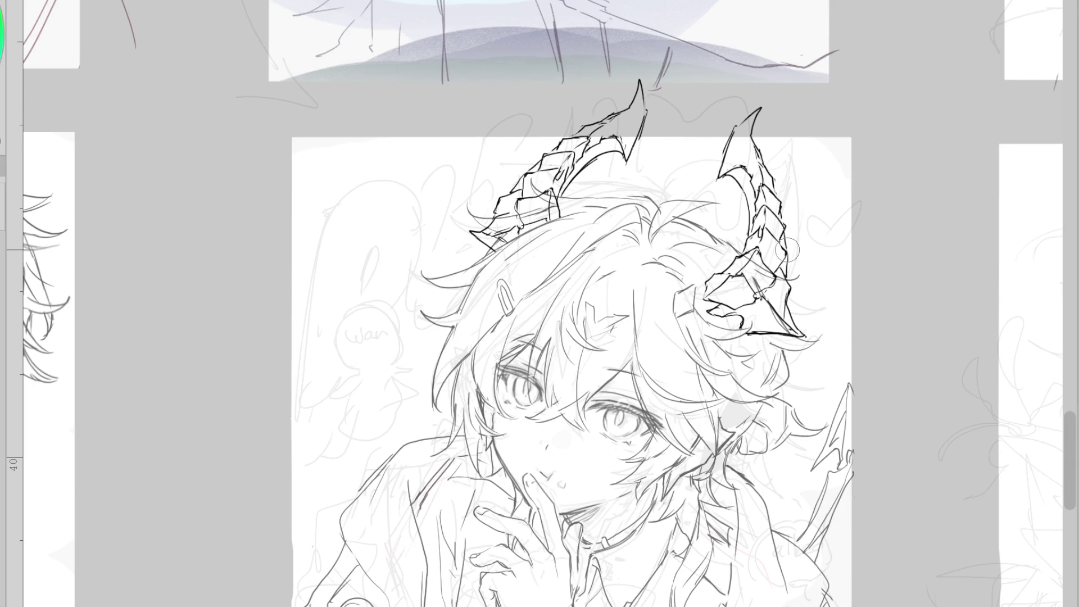
scroll(567, 215, "up", 3)
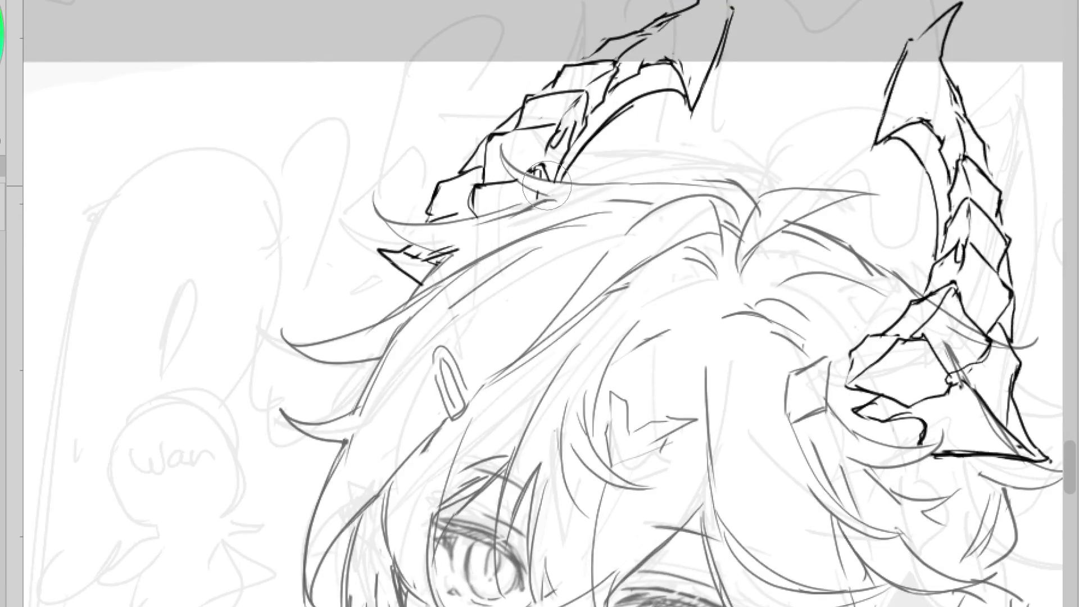
scroll(546, 185, "down", 2)
scroll(545, 191, "up", 2)
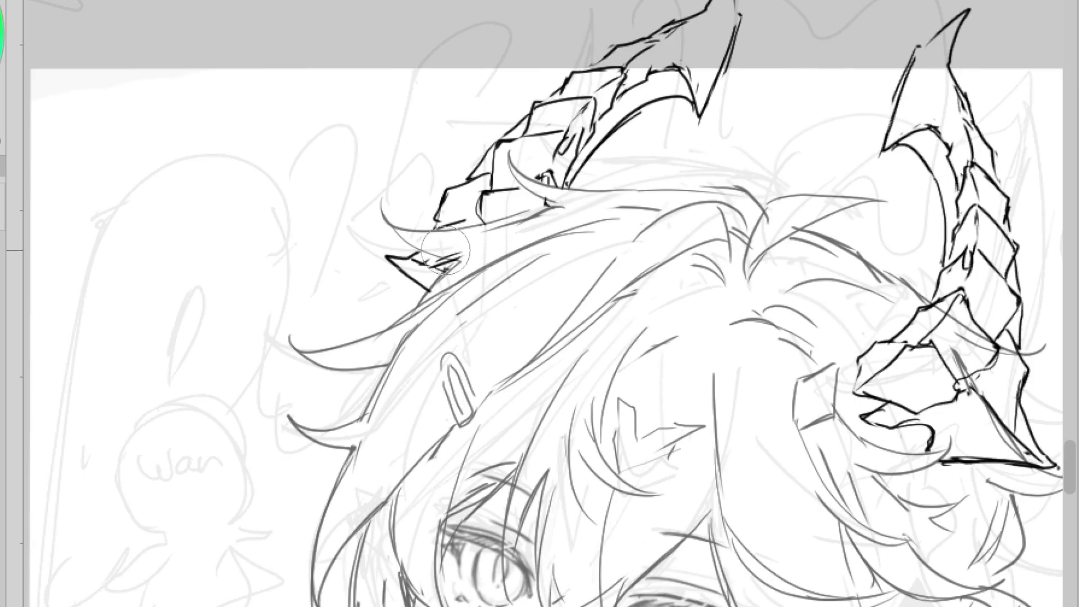
scroll(450, 287, "down", 1)
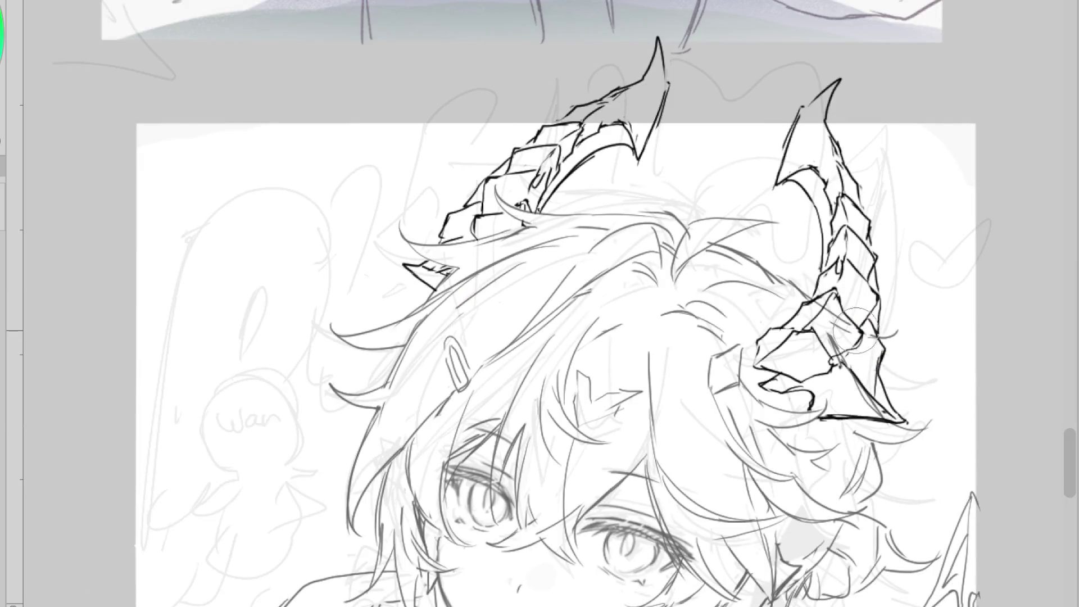
mouse_move(831, 335)
left_mouse_down()
mouse_move(860, 342)
mouse_move(879, 395)
mouse_move(905, 421)
mouse_move(859, 393)
mouse_move(829, 344)
left_mouse_up()
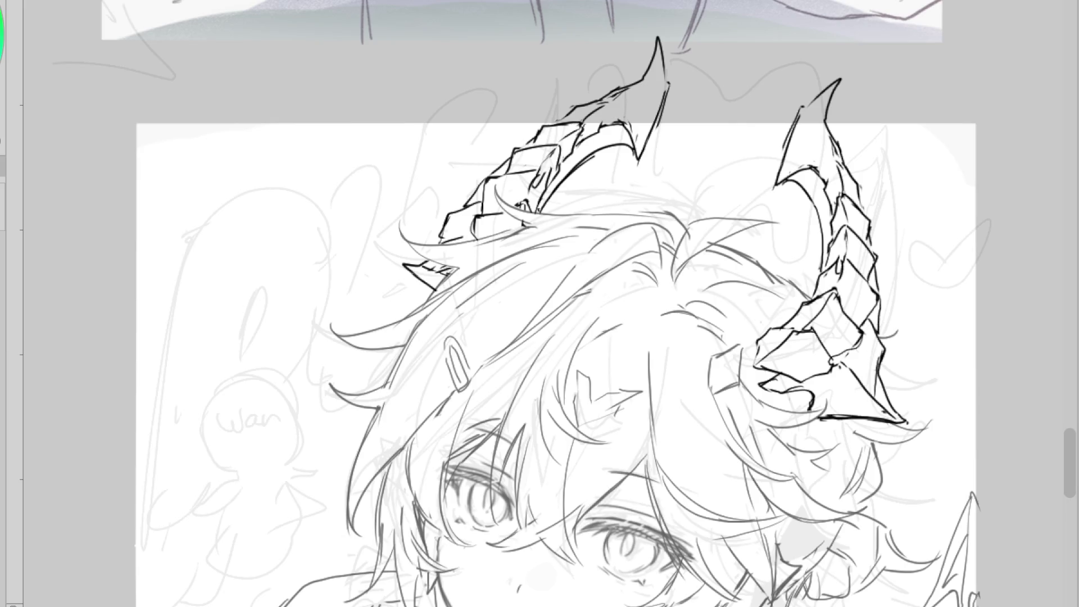
scroll(596, 97, "down", 2)
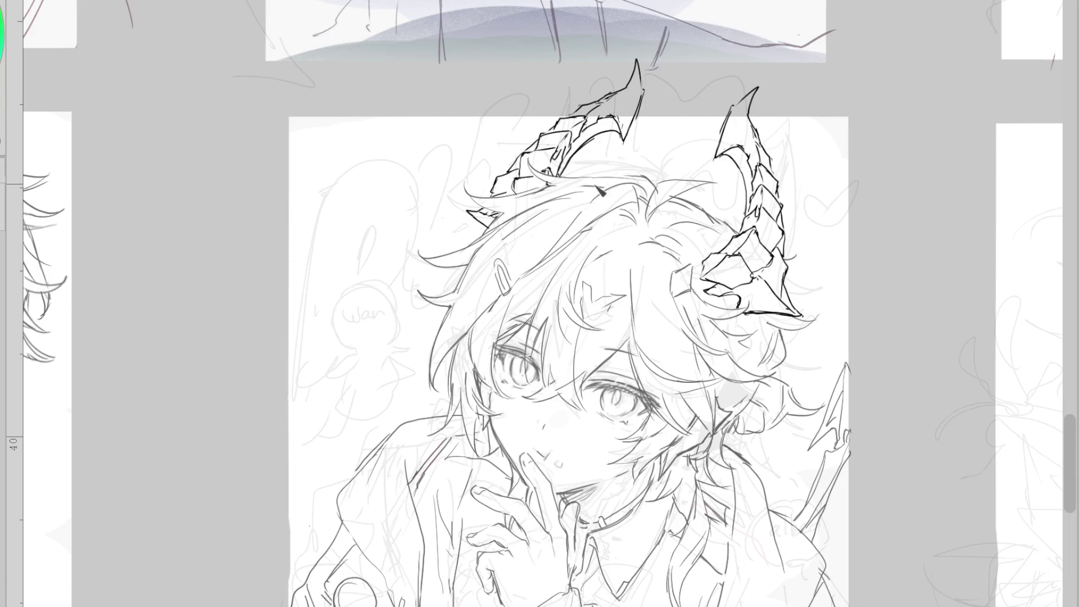
key("ctrl+z")
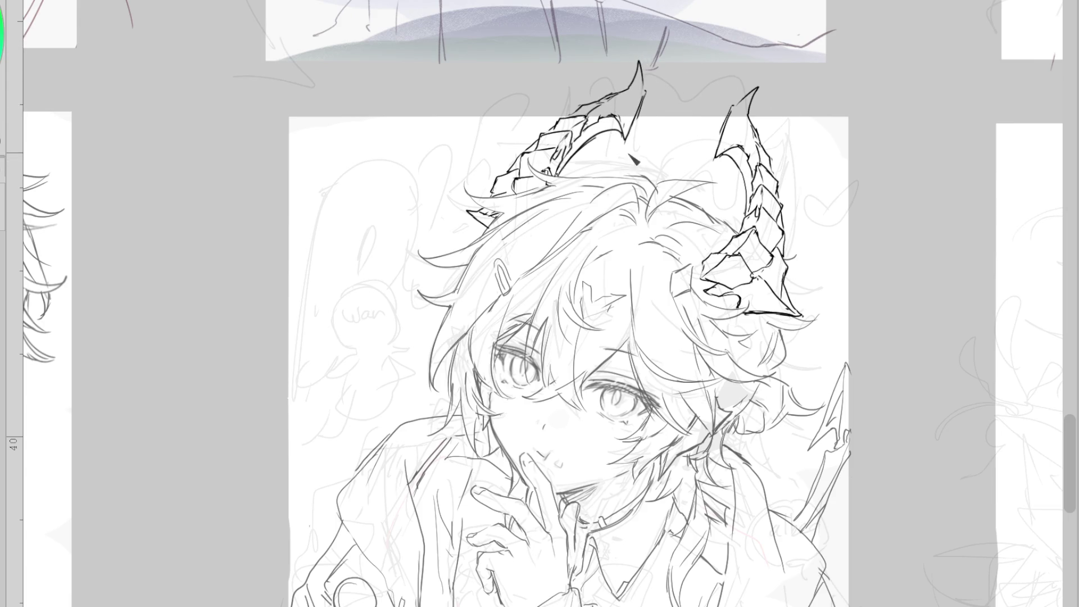
key("ctrl+z")
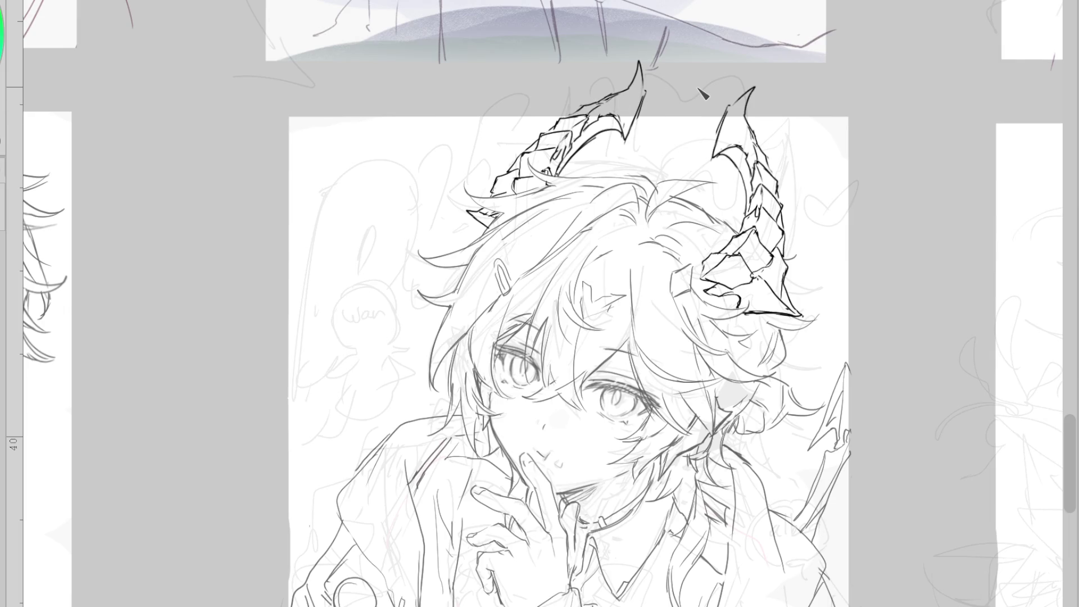
Erase the left horn's base spikes and mesh-warp the right horn's tip down and left
left_click_drag(475, 216, 500, 200)
mouse_move(492, 212)
left_mouse_down()
mouse_move(459, 206)
mouse_move(494, 215)
mouse_move(477, 225)
mouse_move(489, 231)
left_mouse_up()
key("ctrl+z")
key("ctrl+z")
key("ctrl+z")
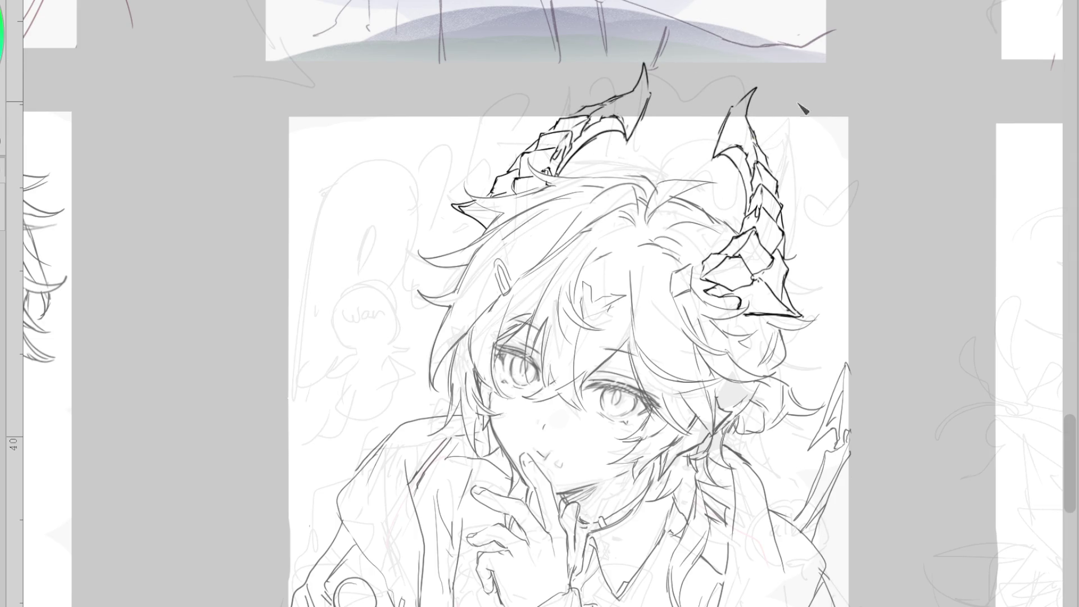
mouse_move(769, 120)
left_mouse_down()
mouse_move(758, 145)
mouse_move(781, 170)
mouse_move(725, 176)
left_mouse_up()
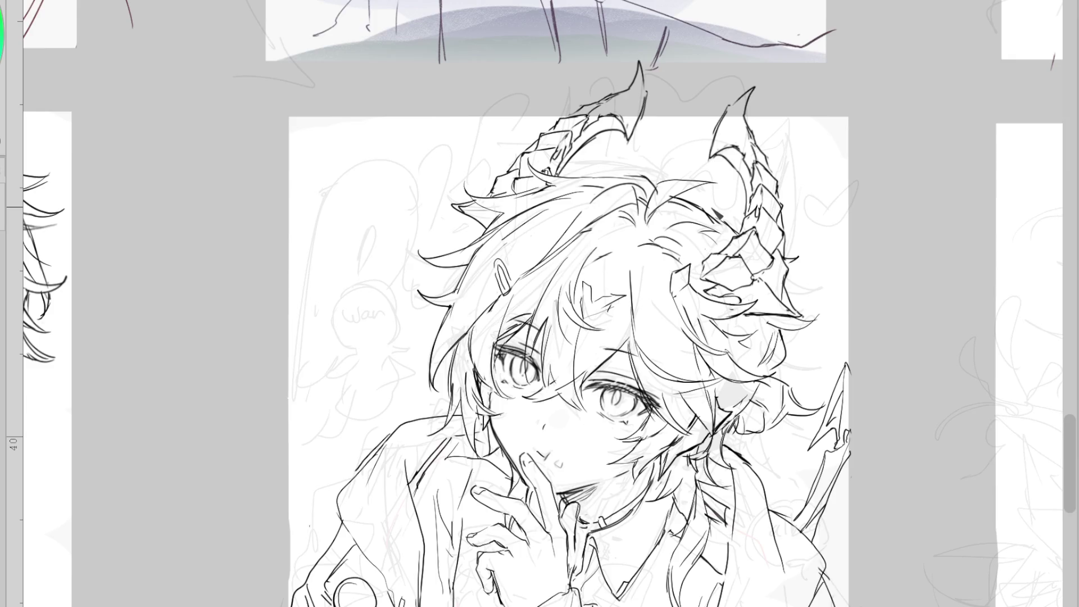
scroll(711, 207, "down", 2)
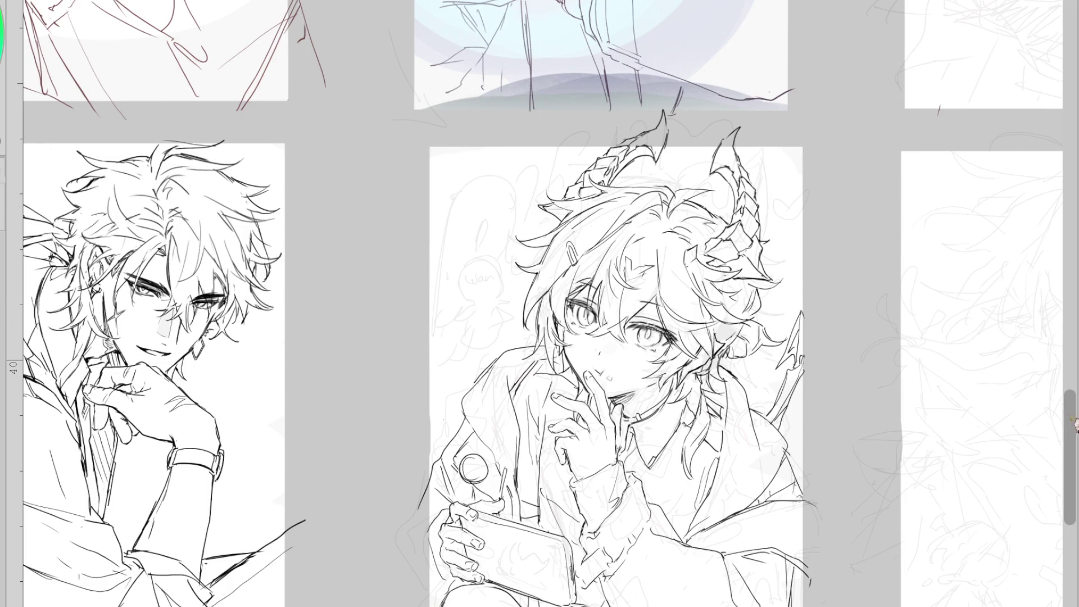
Ink the phone's top edge, redrawing it, plus a short line from the fingertip beside it
left_click_drag(1067, 408, 1067, 449)
scroll(487, 408, "up", 3)
left_click_drag(465, 380, 528, 404)
key("ctrl+z")
mouse_move(460, 466)
left_mouse_down()
mouse_move(497, 481)
mouse_move(510, 522)
left_mouse_up()
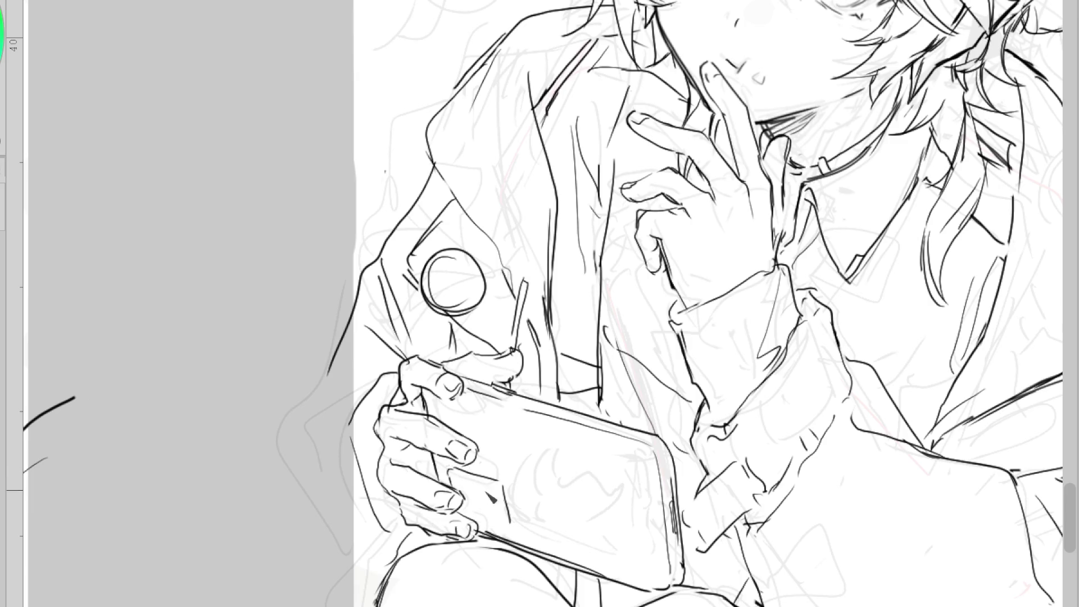
Ink the phone's left edge and corner, then its right edge with the side buttons
mouse_move(506, 482)
left_mouse_down()
mouse_move(509, 522)
mouse_move(451, 470)
mouse_move(469, 462)
left_mouse_up()
key("ctrl+z")
mouse_move(517, 509)
left_mouse_down()
mouse_move(488, 480)
mouse_move(458, 473)
mouse_move(497, 530)
left_mouse_up()
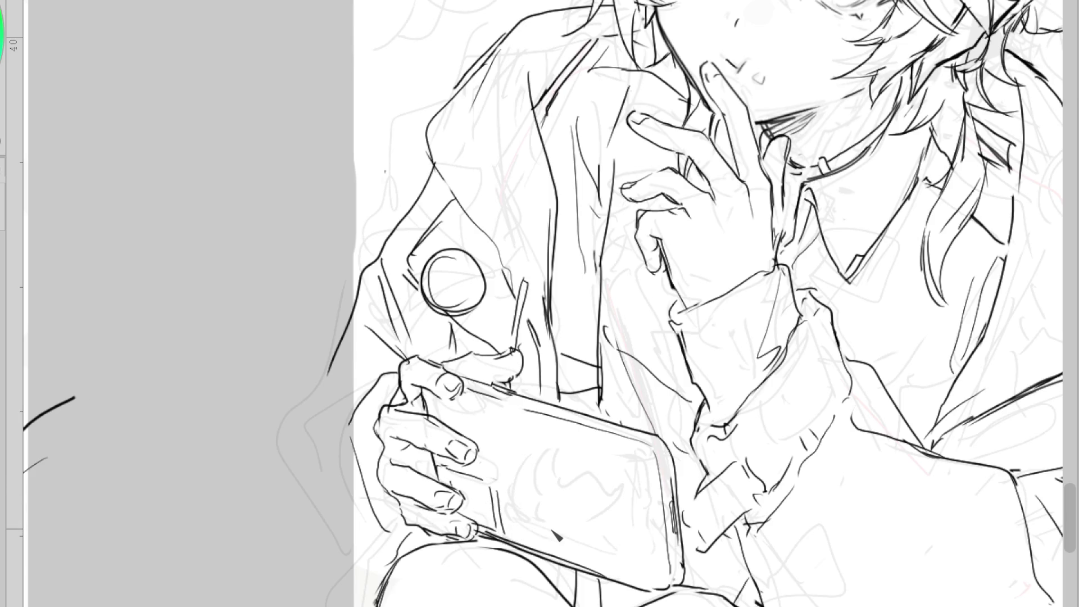
left_click_drag(655, 450, 678, 531)
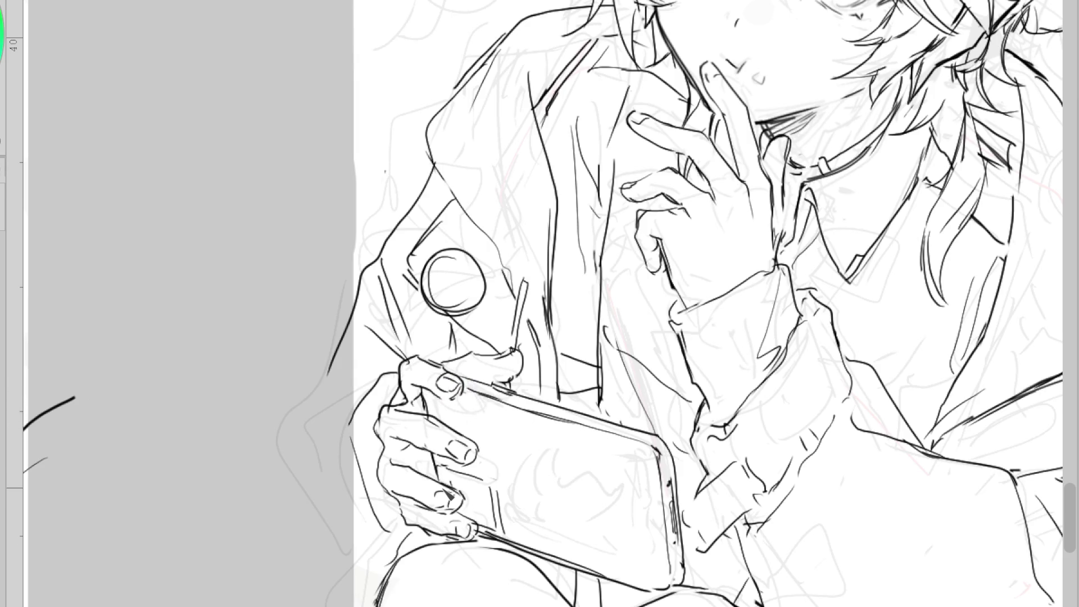
scroll(449, 493, "down", 1)
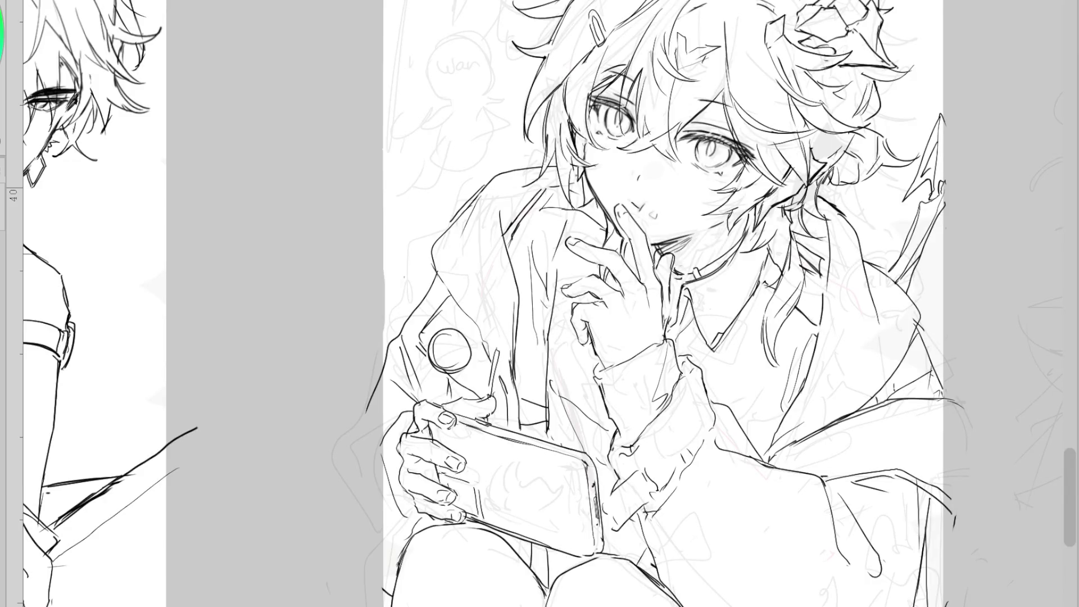
Trace orange guide lines along the tail edge and the right horn tip
scroll(539, 388, "down", 1)
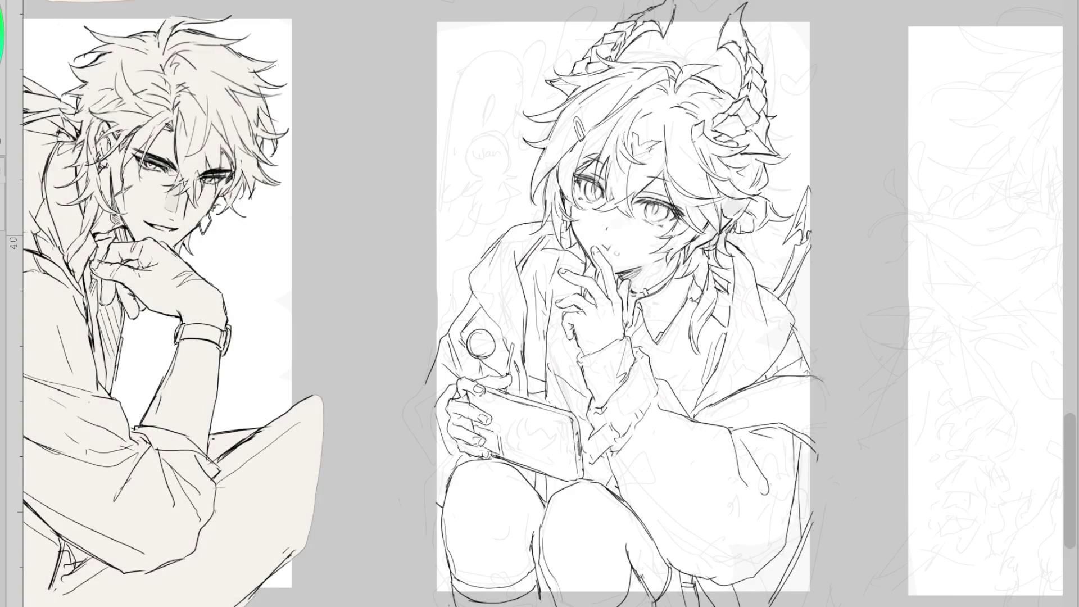
scroll(837, 190, "up", 3)
left_click_drag(774, 188, 781, 330)
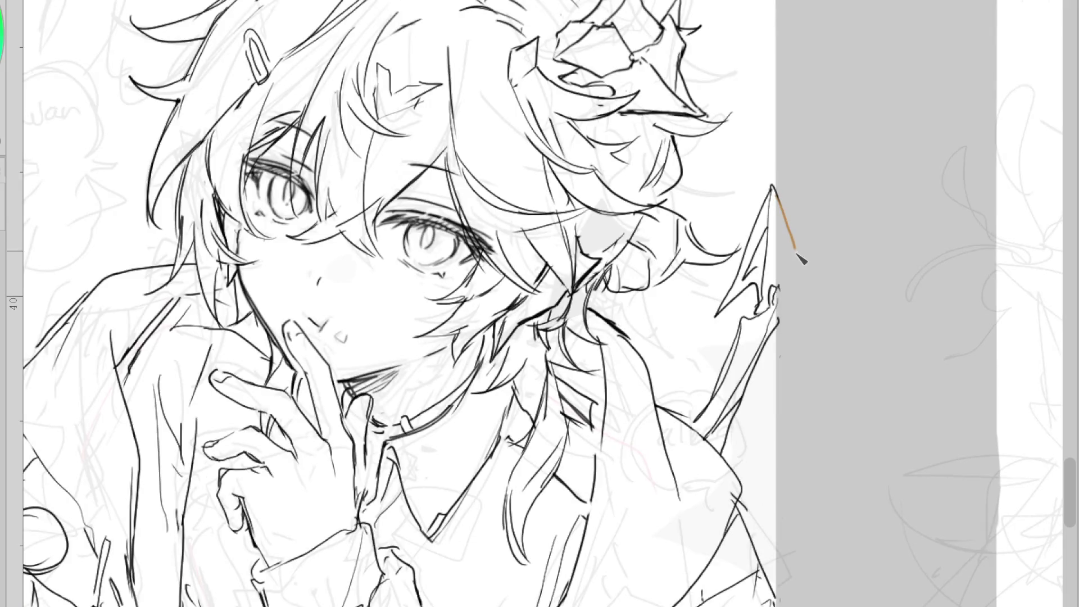
scroll(781, 332, "down", 2)
scroll(781, 332, "down", 1)
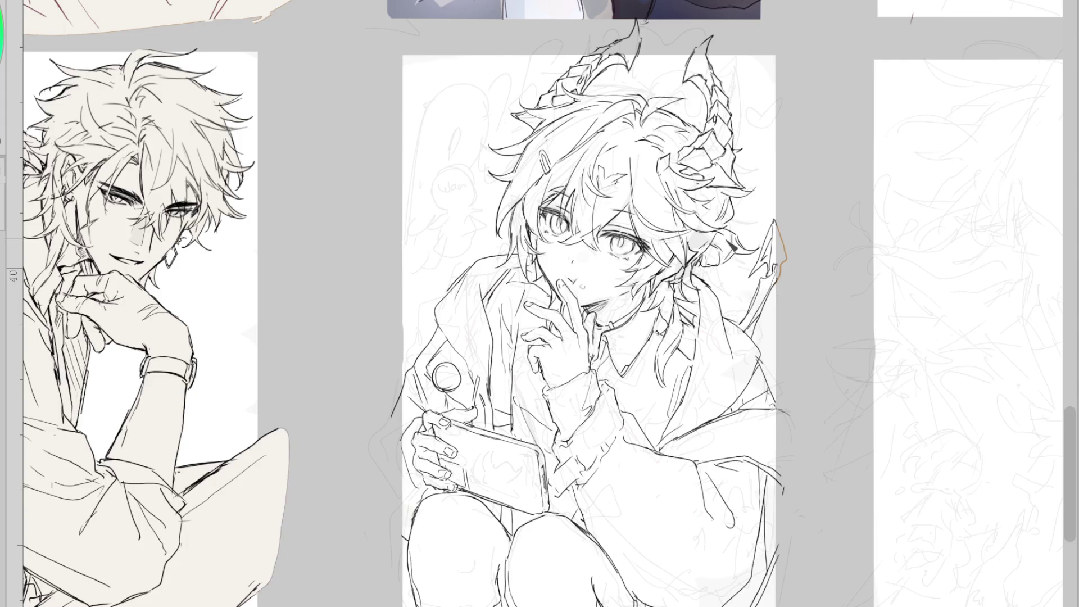
scroll(731, 247, "up", 2)
left_click_drag(697, 7, 679, 25)
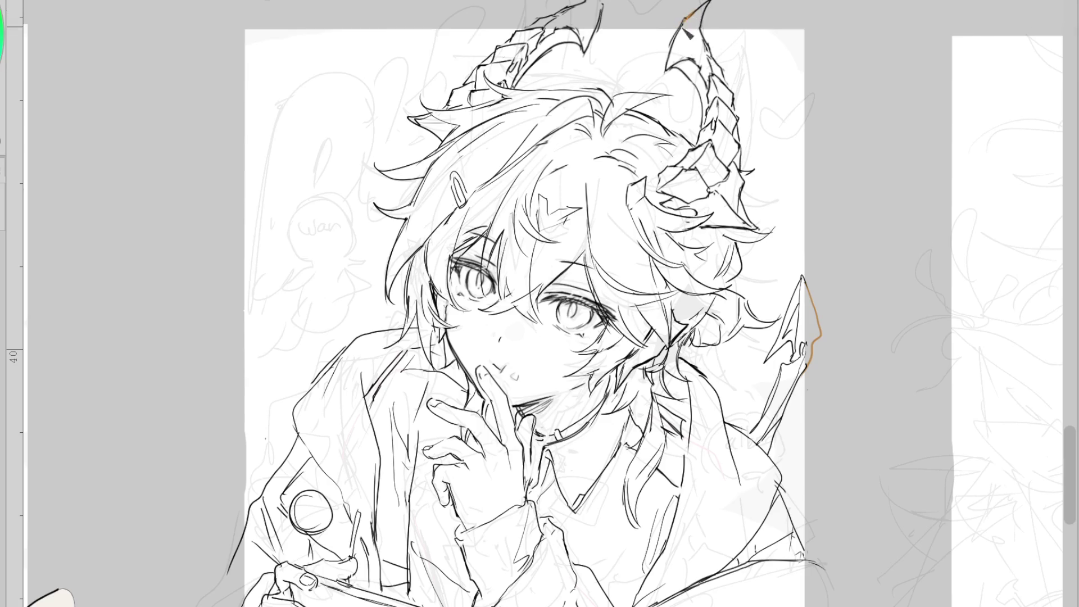
Trace orange guides down both sides of the figure, then lasso-fill the silhouette dark grey
scroll(680, 37, "down", 2)
mouse_move(379, 383)
left_mouse_down()
mouse_move(366, 450)
mouse_move(369, 598)
left_mouse_up()
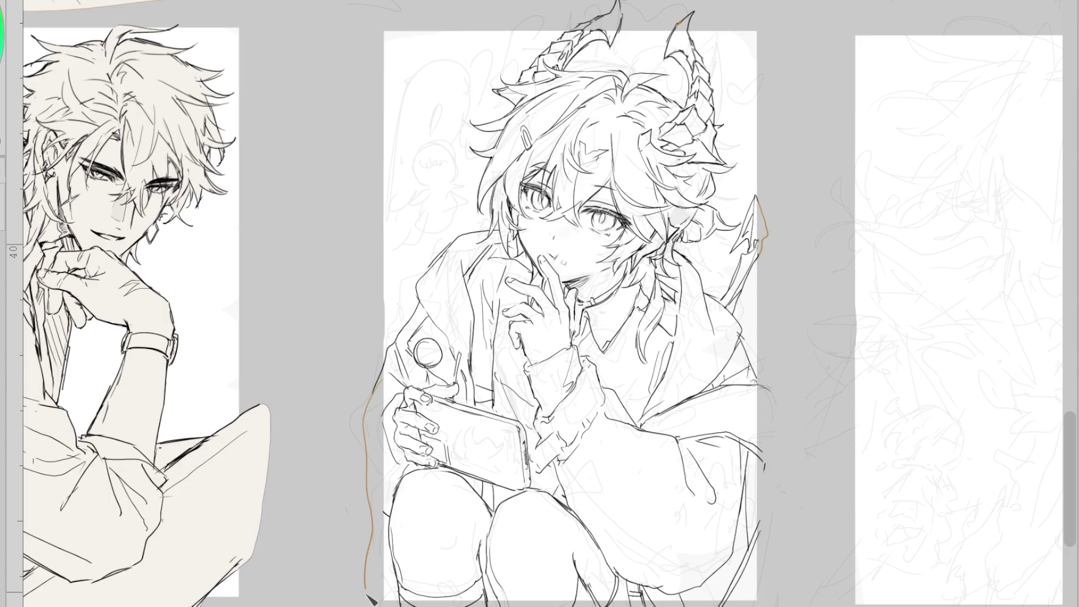
mouse_move(732, 606)
left_mouse_down()
mouse_move(785, 487)
mouse_move(771, 399)
mouse_move(749, 364)
left_mouse_up()
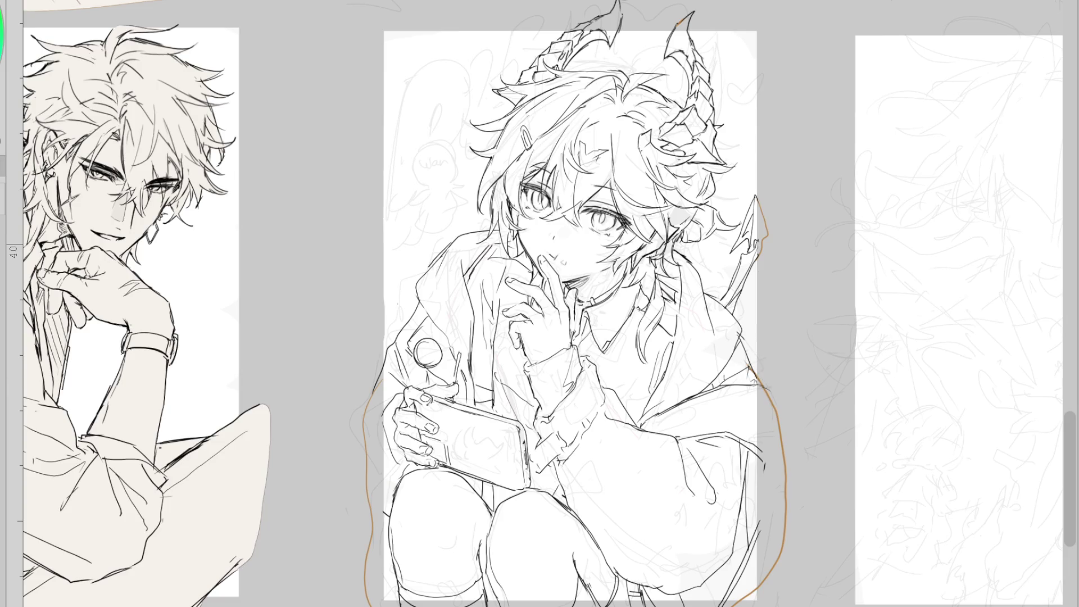
scroll(233, 266, "down", 2)
mouse_move(582, 103)
left_mouse_down()
mouse_move(385, 140)
mouse_move(702, 397)
mouse_move(548, 76)
mouse_move(562, 76)
left_mouse_up()
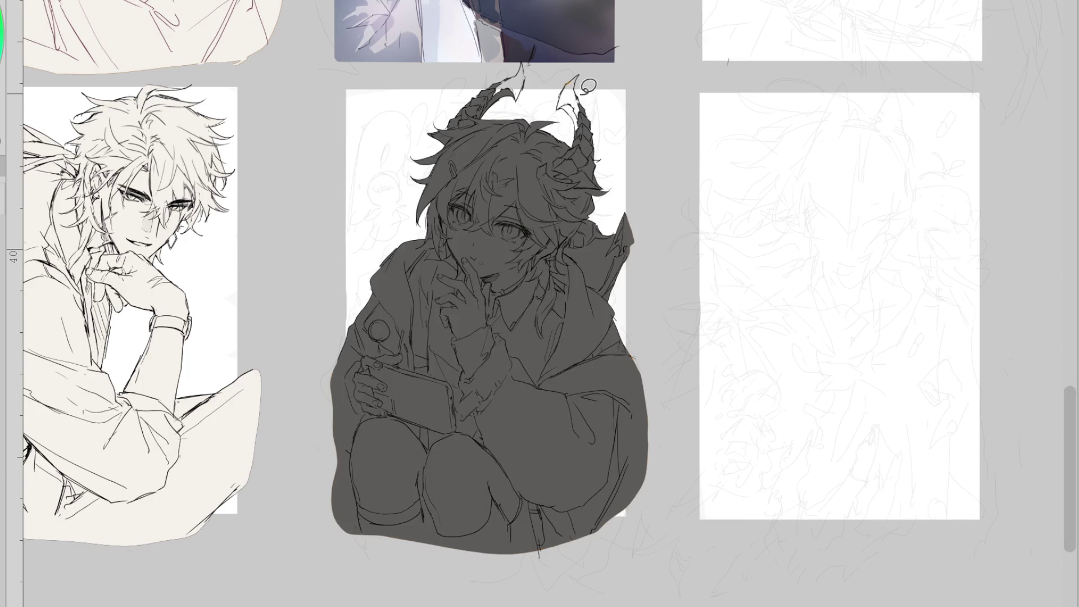
Erase and reshape both horn tips, close the left tip, and fill the horns dark grey
scroll(556, 41, "up", 1)
scroll(557, 41, "up", 2)
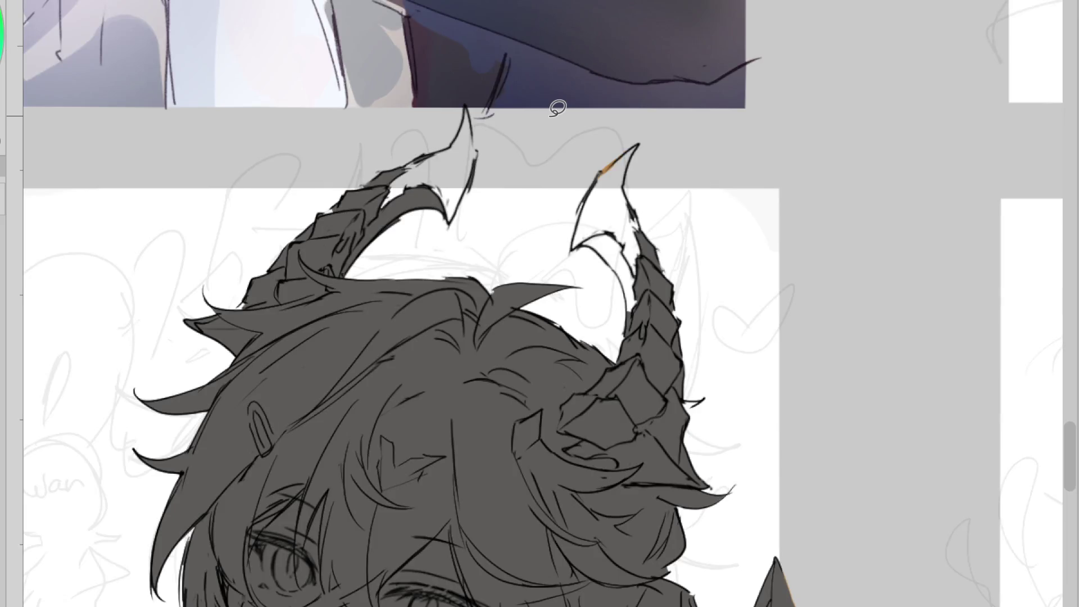
left_click_drag(467, 112, 446, 134)
left_click_drag(637, 146, 621, 160)
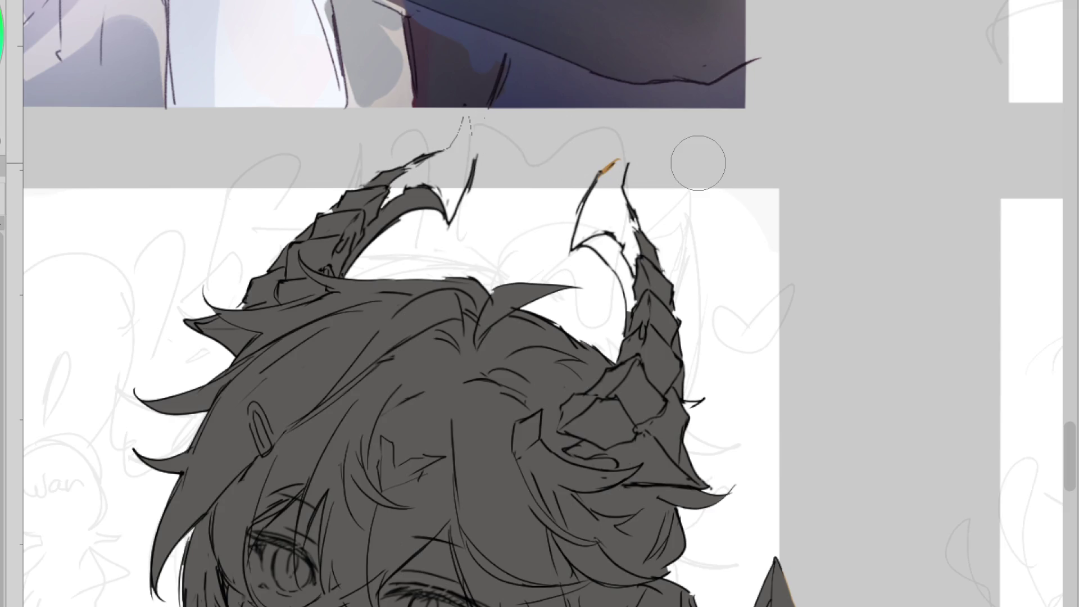
left_click_drag(448, 148, 471, 158)
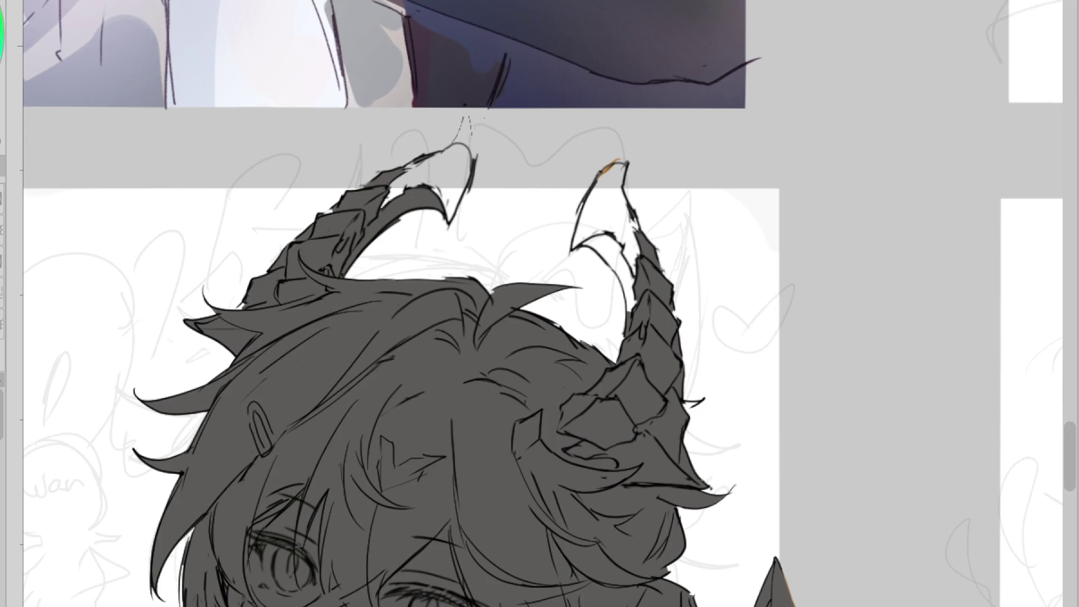
mouse_move(549, 137)
left_mouse_down()
mouse_move(828, 220)
mouse_move(536, 212)
left_mouse_up()
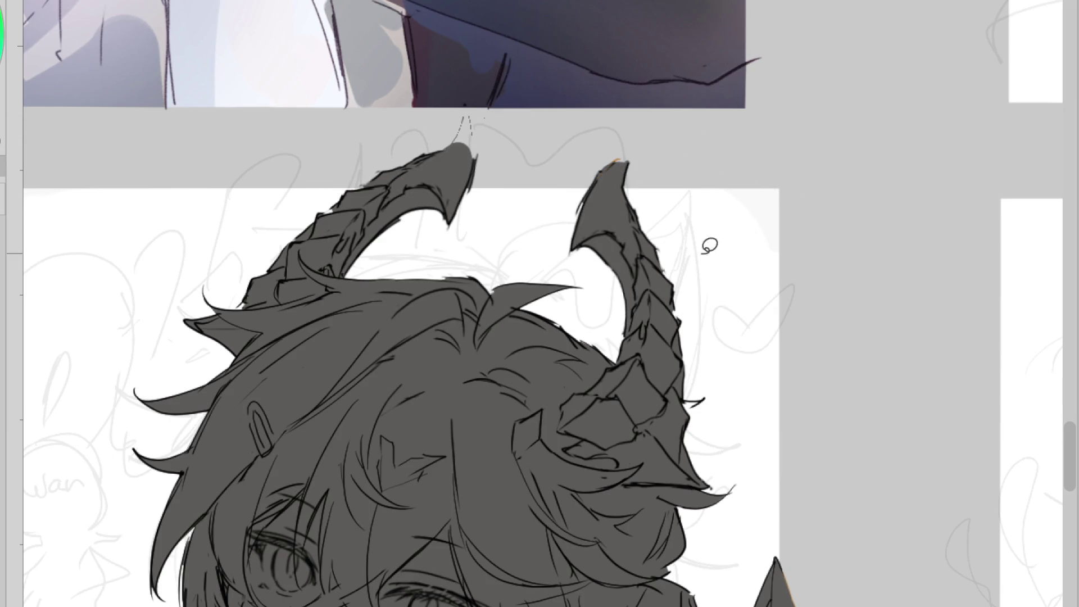
Lasso-fill the whole horned boy's silhouette with light beige
scroll(626, 142, "down", 2)
scroll(626, 142, "down", 2)
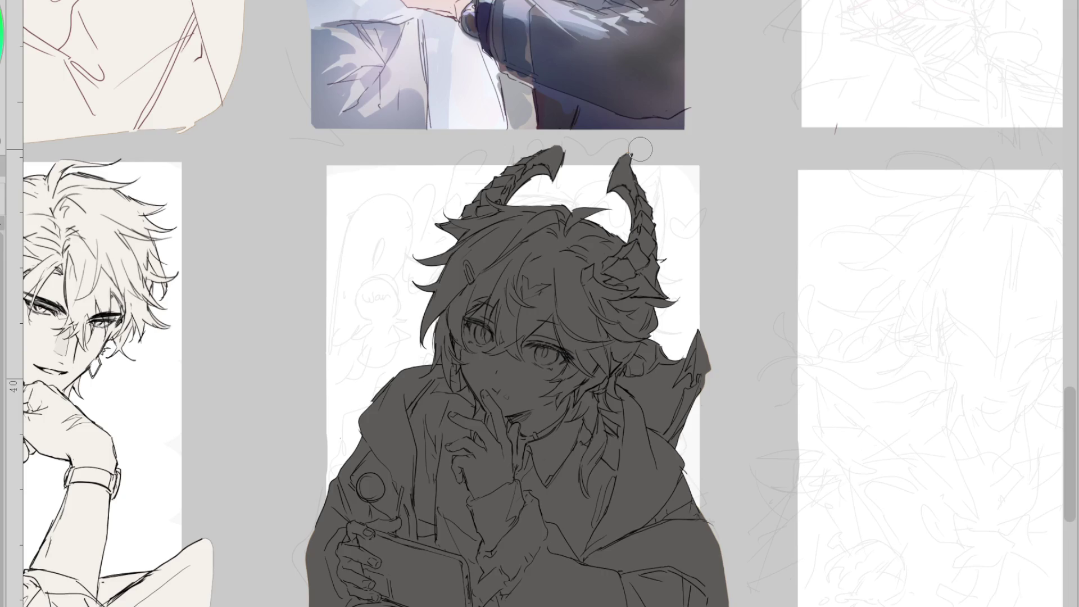
scroll(460, 198, "down", 1)
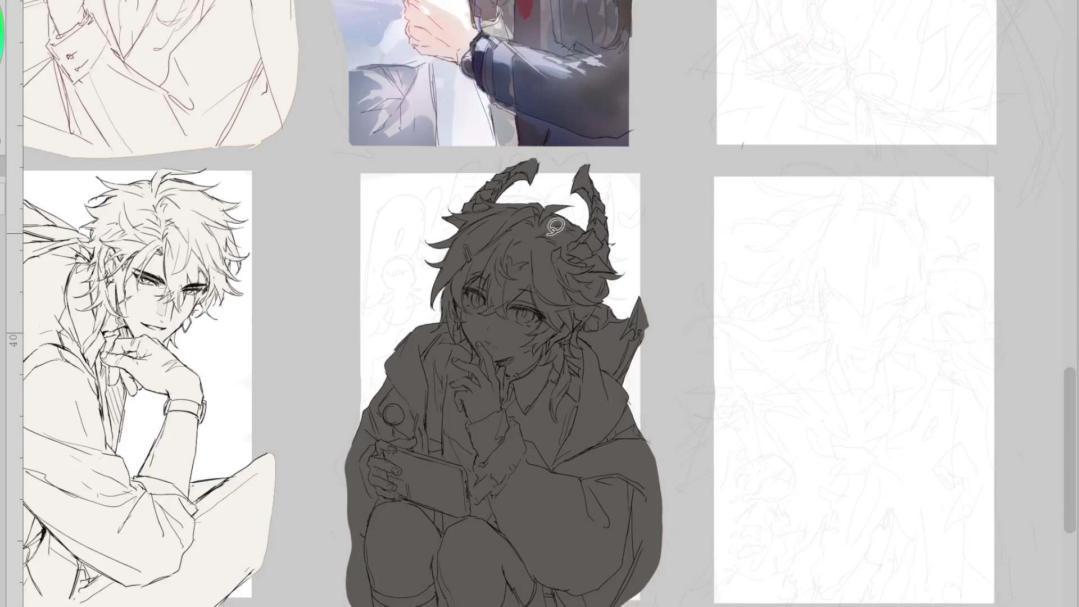
left_click_drag(382, 606, 642, 164)
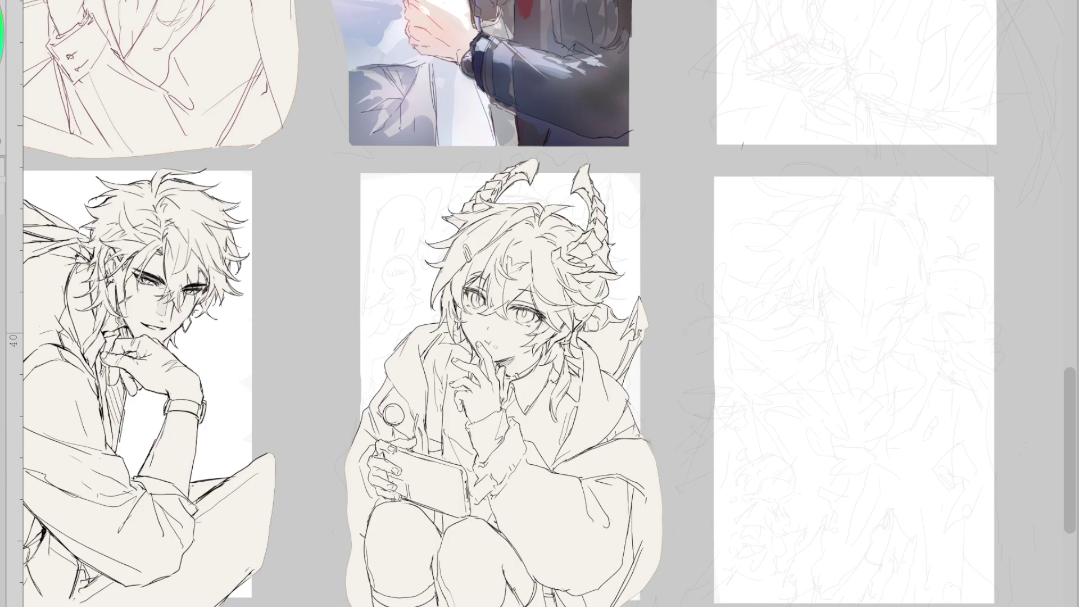
scroll(615, 342, "up", 1)
left_click(609, 351)
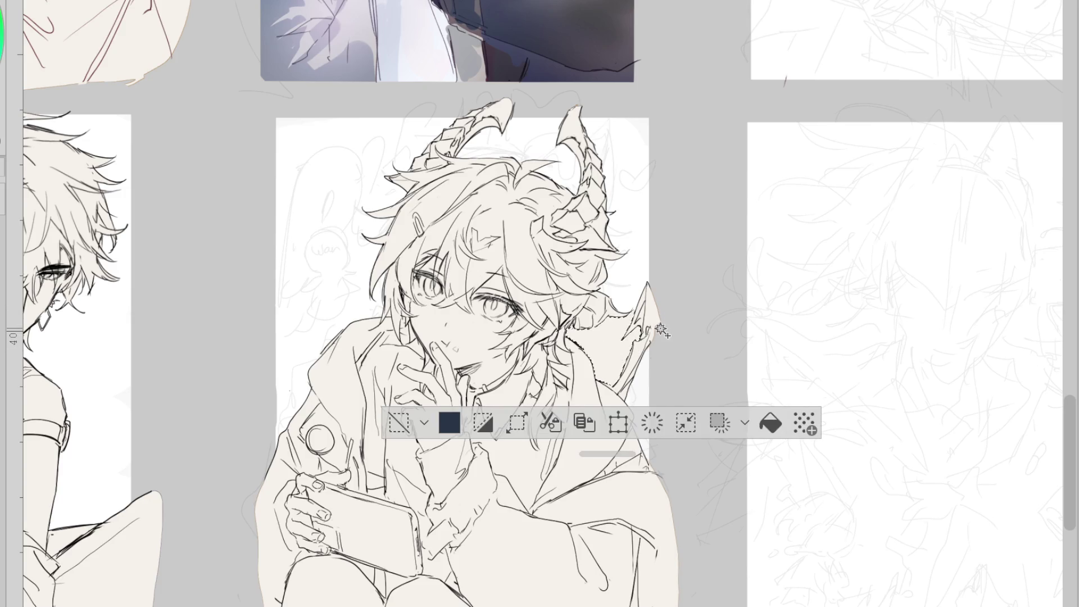
scroll(662, 331, "up", 1)
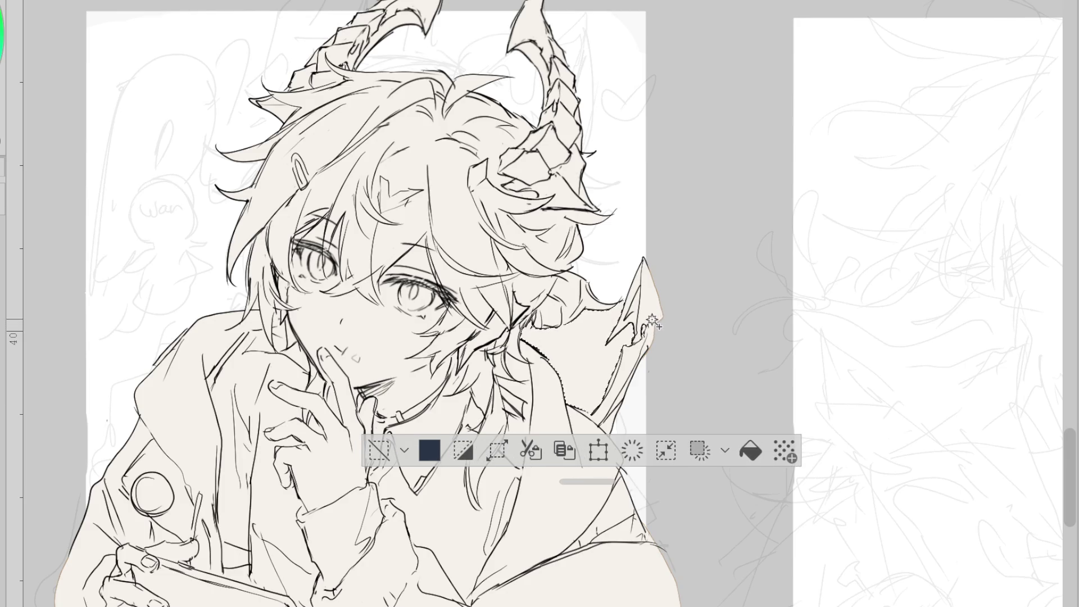
left_click(310, 287)
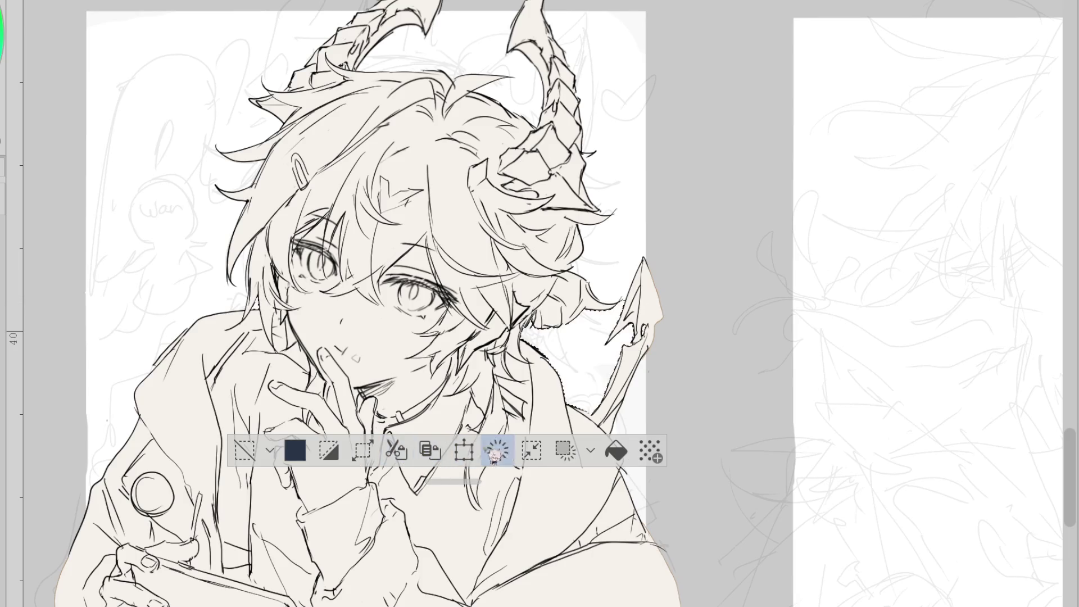
left_click(245, 449)
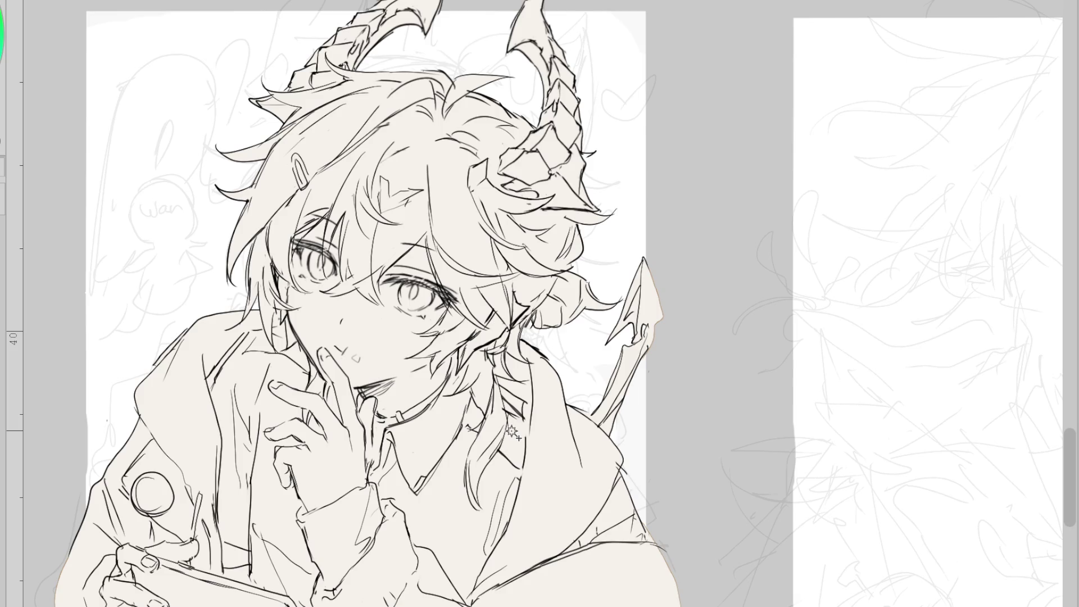
scroll(595, 351, "down", 3)
scroll(596, 376, "down", 1)
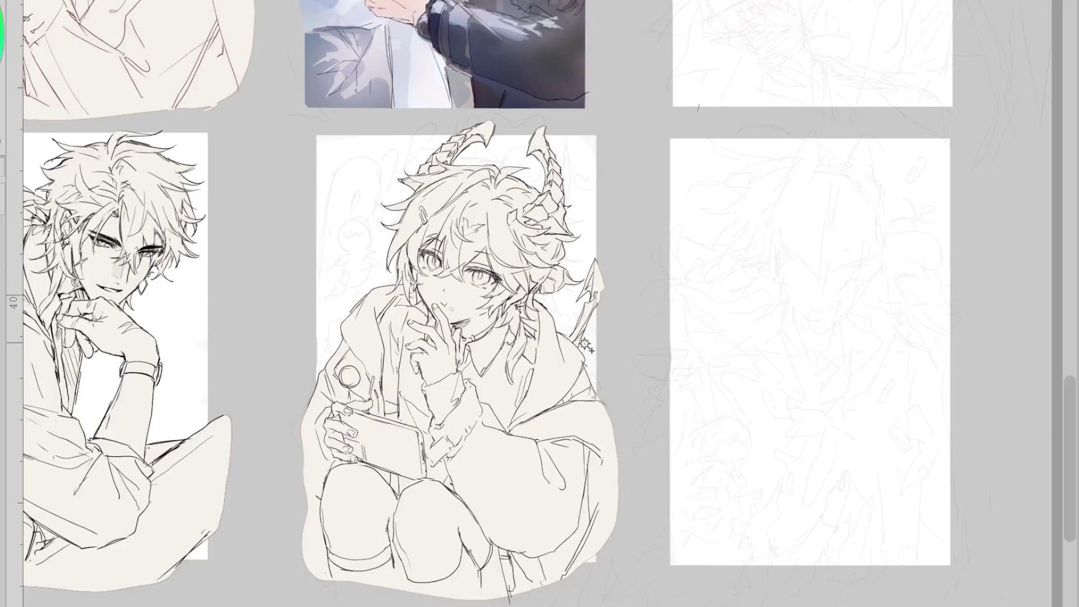
scroll(595, 379, "up", 1)
scroll(696, 250, "down", 1)
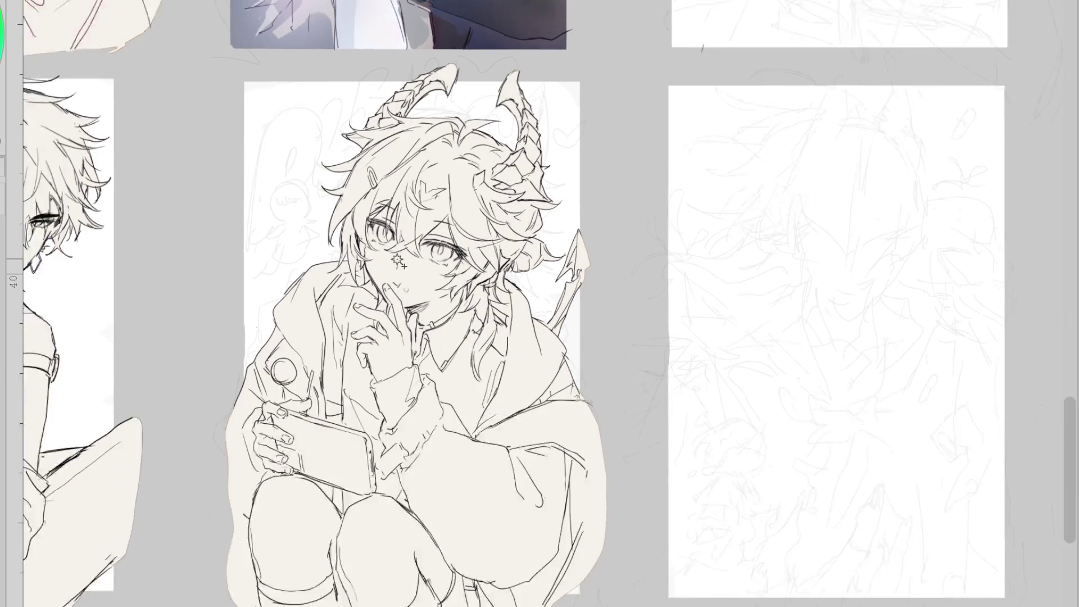
scroll(435, 196, "up", 1)
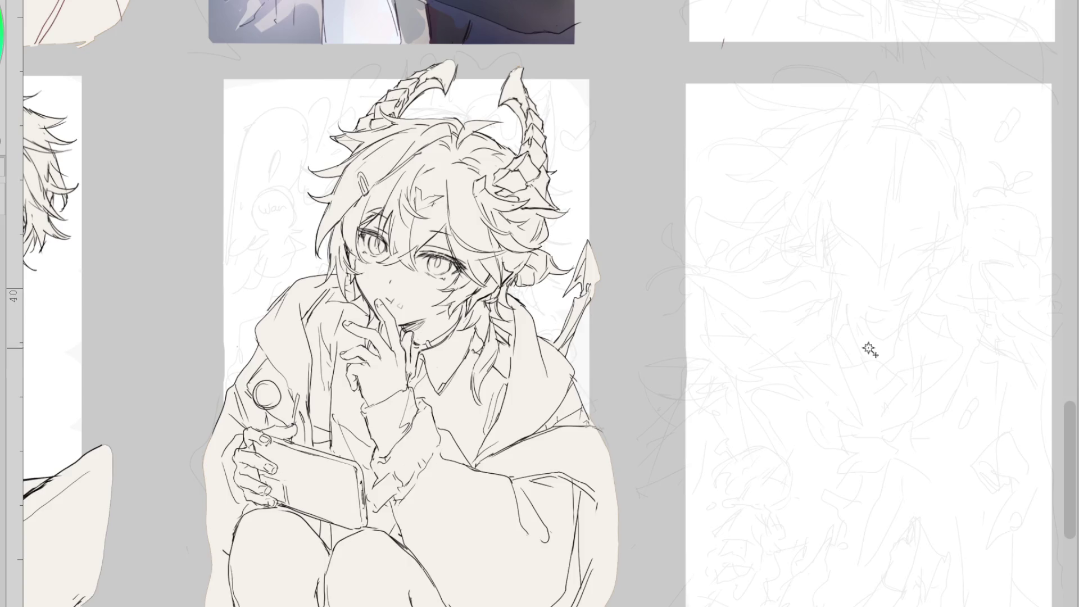
scroll(585, 212, "down", 1)
scroll(746, 243, "down", 2)
scroll(792, 217, "up", 1)
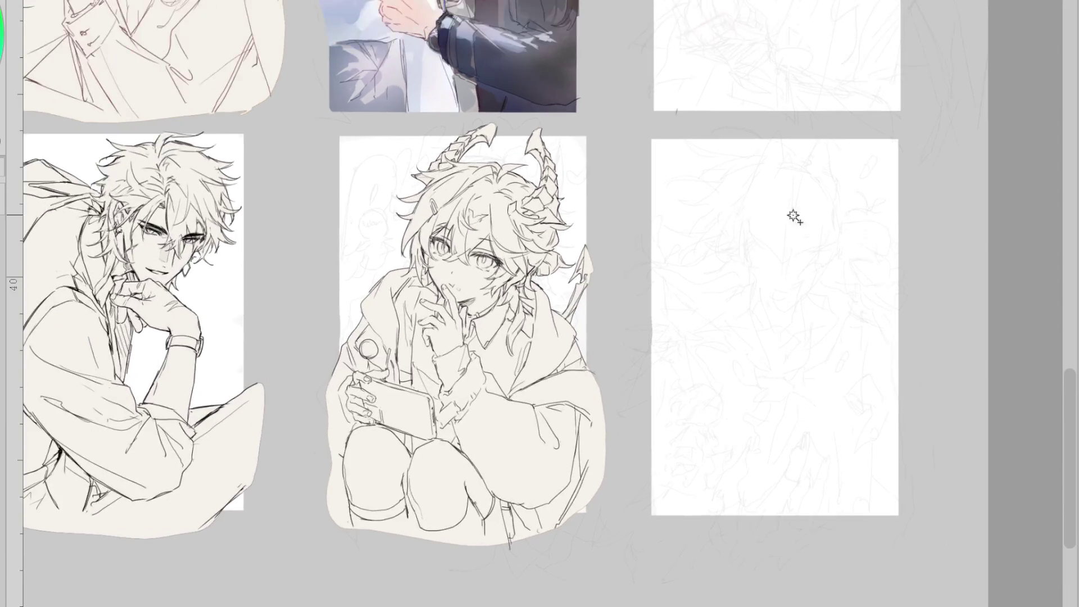
scroll(792, 216, "up", 2)
scroll(863, 301, "up", 1)
scroll(863, 301, "down", 2)
scroll(891, 296, "up", 1)
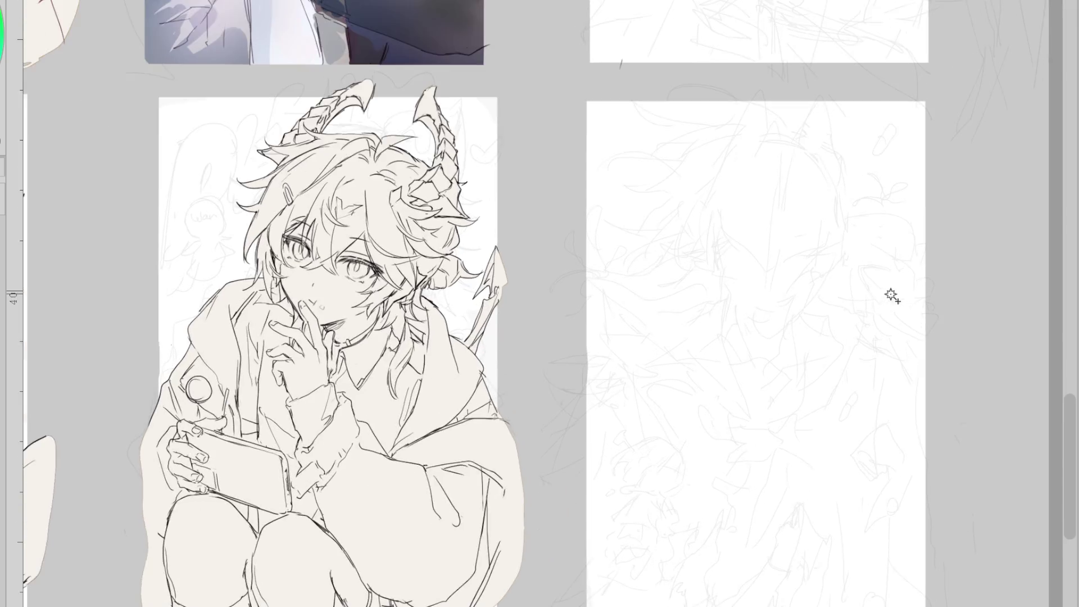
scroll(891, 296, "down", 1)
scroll(716, 241, "up", 1)
scroll(781, 253, "up", 1)
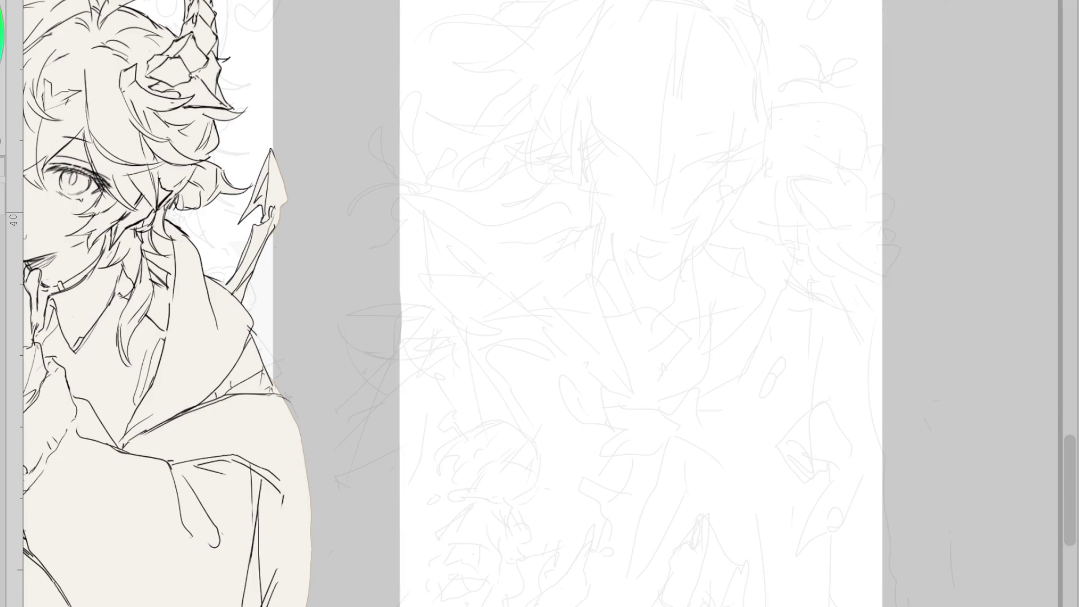
Ink the left and right jaw lines, undoing and redrawing the right jaw strokes
scroll(450, 561, "down", 2)
scroll(719, 247, "up", 5)
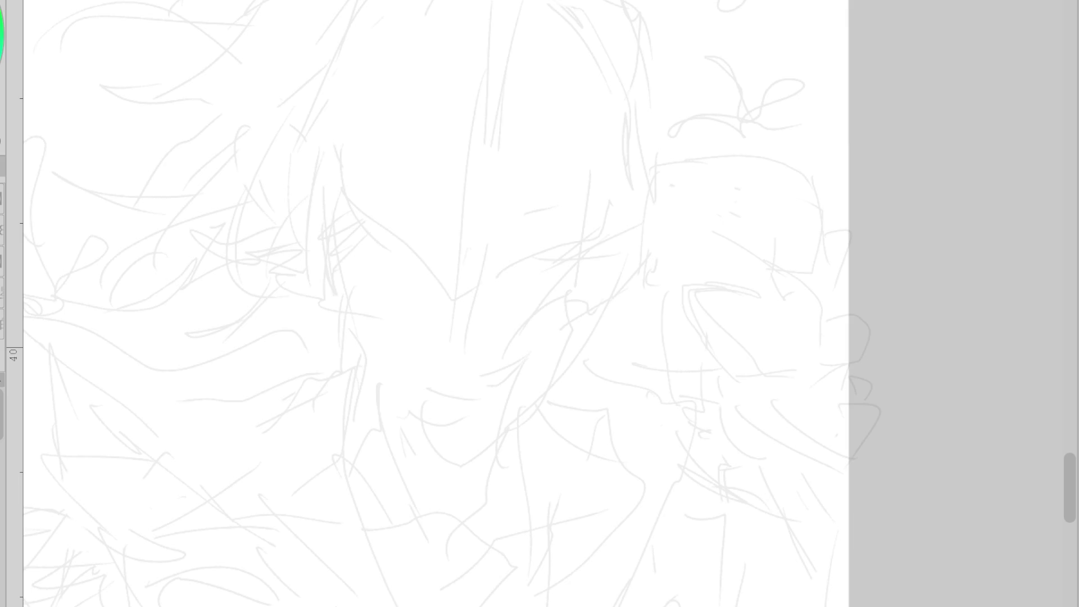
mouse_move(331, 210)
left_mouse_down()
mouse_move(348, 307)
mouse_move(439, 414)
mouse_move(470, 420)
mouse_move(528, 378)
mouse_move(587, 294)
left_mouse_up()
left_click_drag(590, 248, 567, 340)
key("ctrl+z")
mouse_move(590, 248)
left_mouse_down()
mouse_move(559, 338)
mouse_move(606, 288)
left_mouse_up()
key("ctrl+z")
left_click_drag(566, 324, 592, 308)
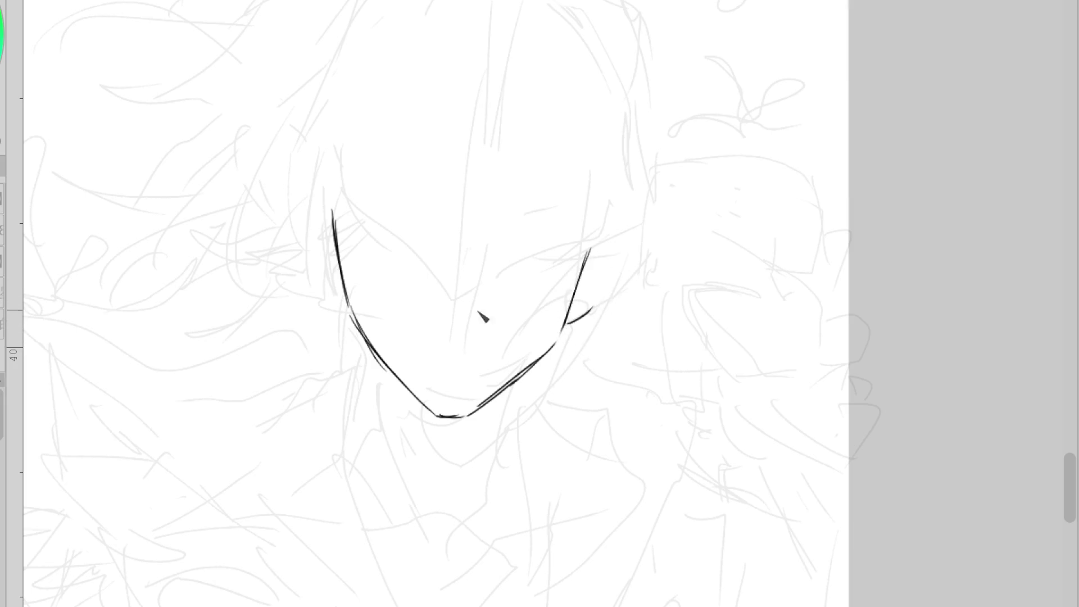
key("ctrl+z")
Reinforce the left jaw and add short cheek and jaw strokes on both sides
left_click_drag(335, 216, 350, 307)
left_click_drag(337, 216, 385, 132)
key("ctrl+z")
left_click_drag(287, 306, 362, 190)
left_click_drag(340, 224, 283, 268)
left_click_drag(306, 209, 330, 212)
left_click_drag(344, 299, 317, 267)
left_click_drag(593, 286, 575, 298)
Erase and redraw part of the left jaw, and trim the top of the right jaw
key("e")
left_click_drag(346, 312, 411, 387)
key("p")
left_click_drag(365, 333, 418, 405)
key("e")
left_click_drag(585, 270, 573, 298)
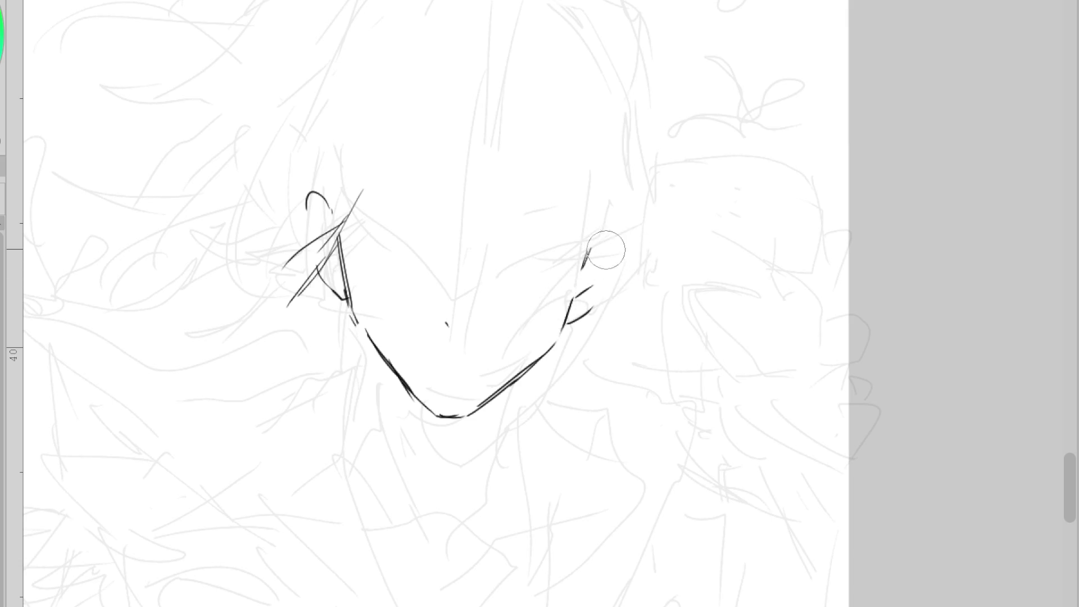
left_click_drag(363, 191, 340, 220)
key("p")
Draw the face's left side, left cheek and eye lines, then the nose underside and right eye line
left_click_drag(341, 95, 315, 222)
left_click_drag(368, 265, 446, 323)
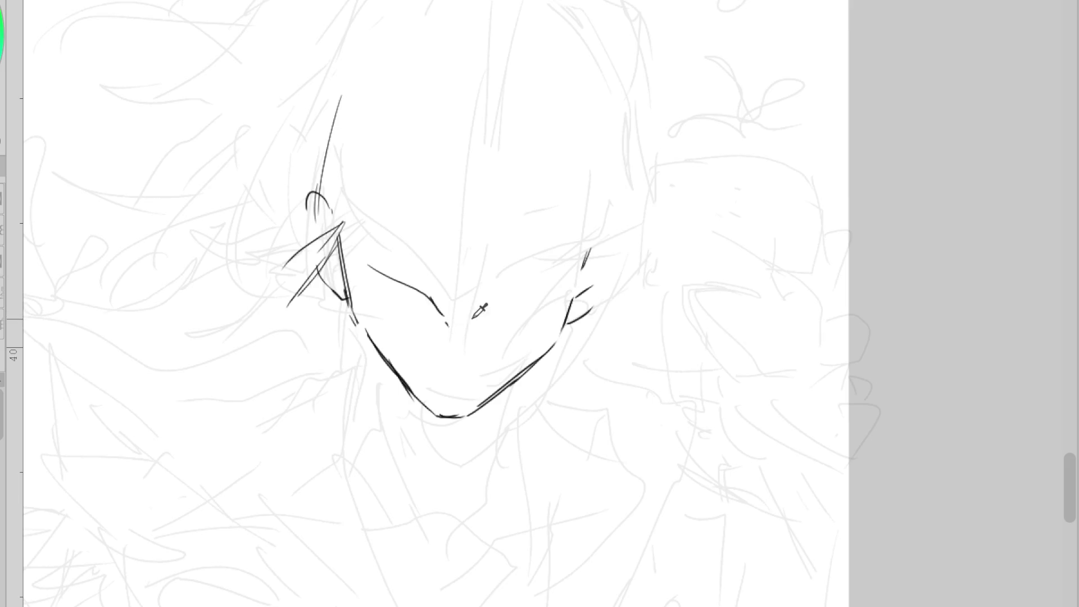
key("e")
mouse_move(446, 321)
left_mouse_down()
mouse_move(482, 326)
mouse_move(541, 290)
left_mouse_up()
key("p")
mouse_move(492, 317)
left_mouse_down()
mouse_move(566, 275)
mouse_move(582, 280)
left_mouse_up()
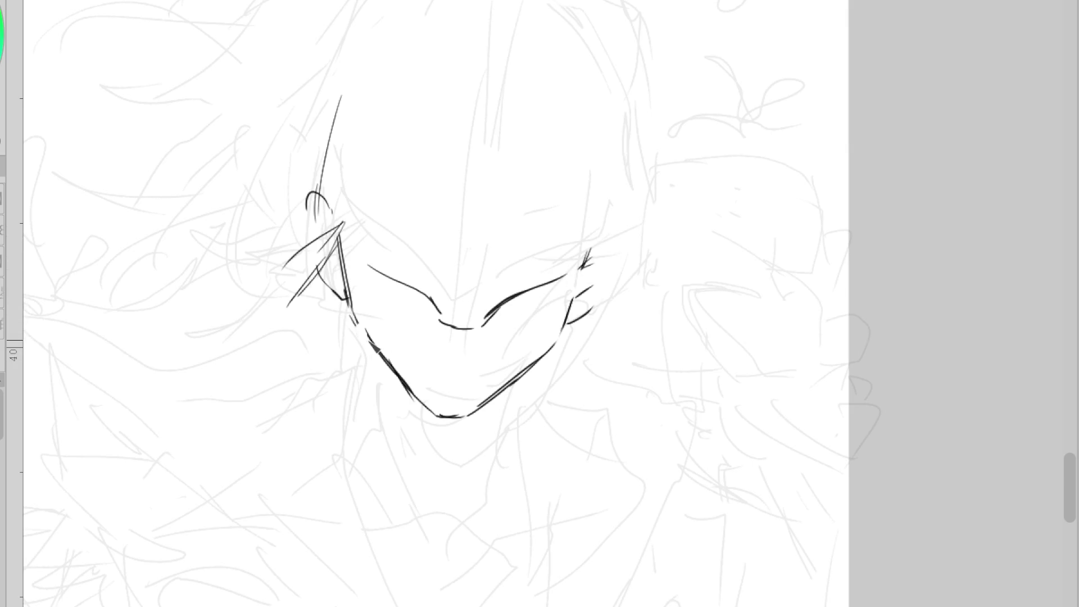
Ink the right jaw down into the neck and thicken the right cheek line
left_click_drag(381, 359, 374, 402)
left_click_drag(533, 366, 504, 471)
left_click_drag(525, 394, 491, 478)
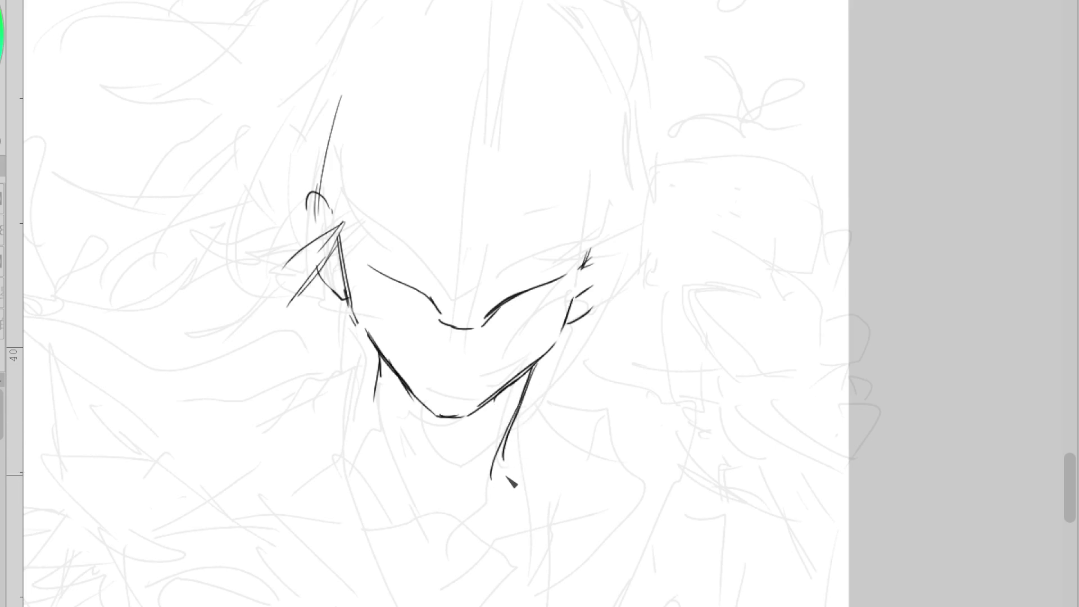
mouse_move(573, 295)
left_mouse_down()
mouse_move(553, 349)
mouse_move(494, 406)
left_mouse_up()
left_click_drag(557, 344, 486, 402)
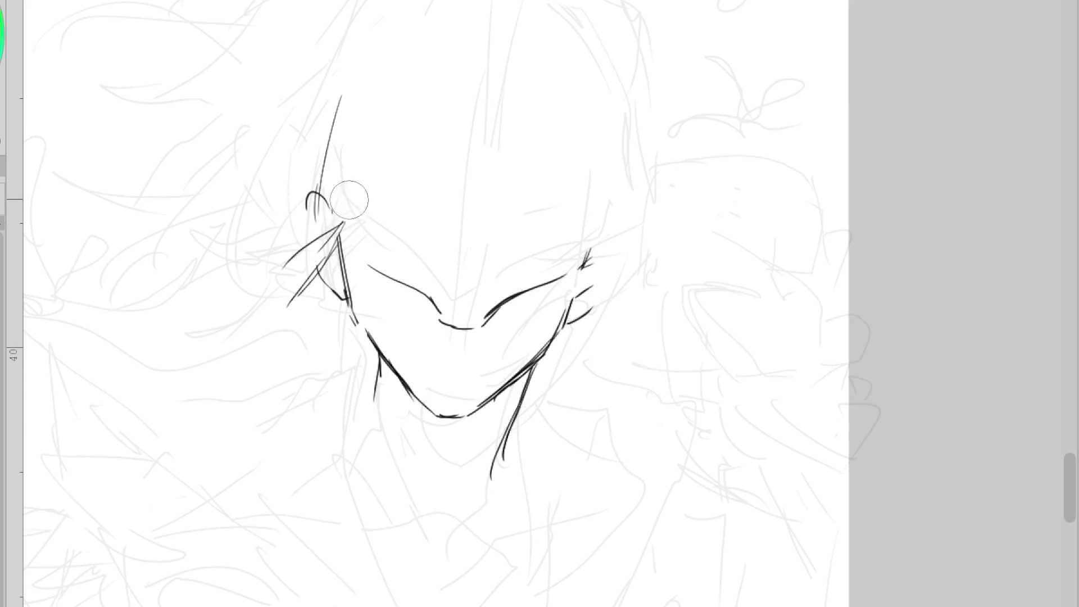
Ink the left and right head outline and extend the right eye line outward
left_click_drag(341, 101, 362, 261)
left_click_drag(339, 135, 353, 254)
key("ctrl+z")
key("ctrl+z")
mouse_move(331, 143)
left_mouse_down()
mouse_move(382, 70)
mouse_move(327, 208)
left_mouse_up()
mouse_move(582, 108)
left_mouse_down()
mouse_move(598, 154)
mouse_move(590, 263)
mouse_move(524, 290)
left_mouse_up()
left_click_drag(585, 271, 490, 312)
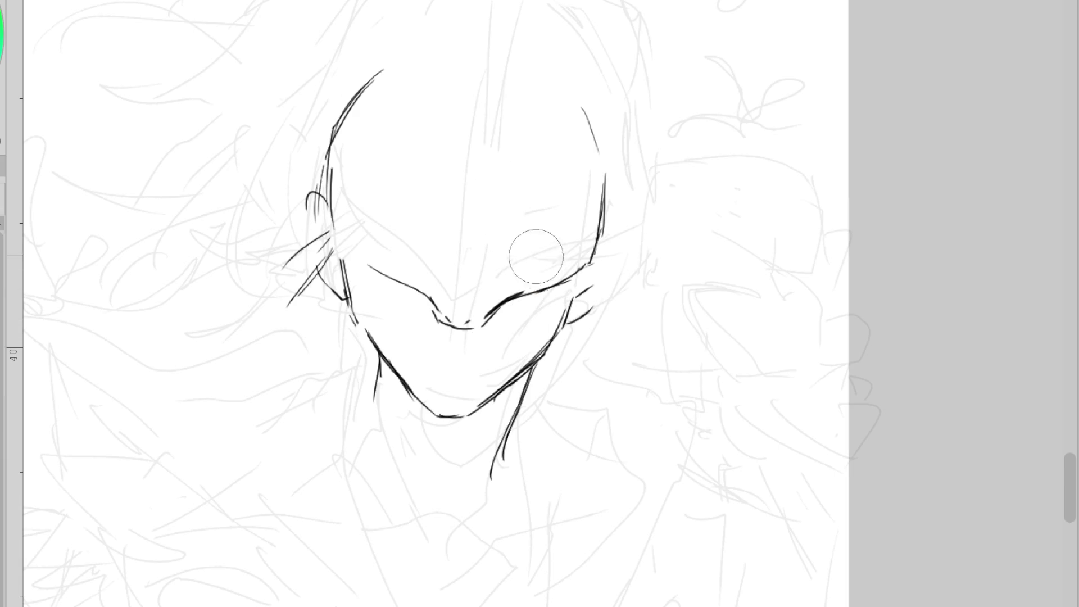
mouse_move(383, 270)
left_mouse_down()
mouse_move(416, 262)
mouse_move(362, 277)
mouse_move(398, 285)
left_mouse_up()
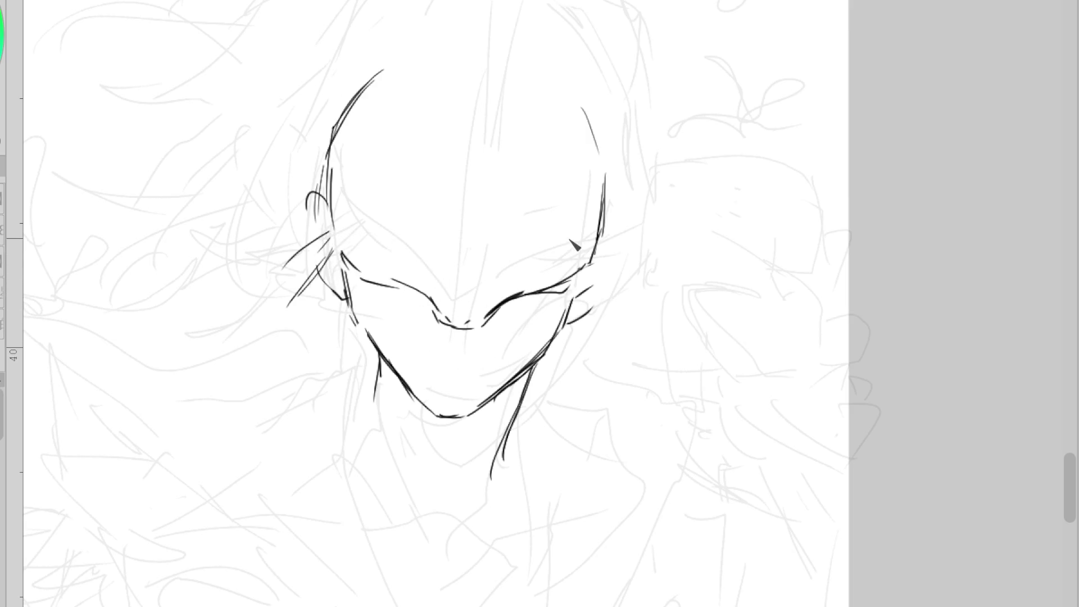
scroll(515, 248, "down", 1)
Darken the left cheek line, erase stray strokes beside it, and draw the left ear
scroll(458, 329, "up", 1)
scroll(477, 323, "up", 1)
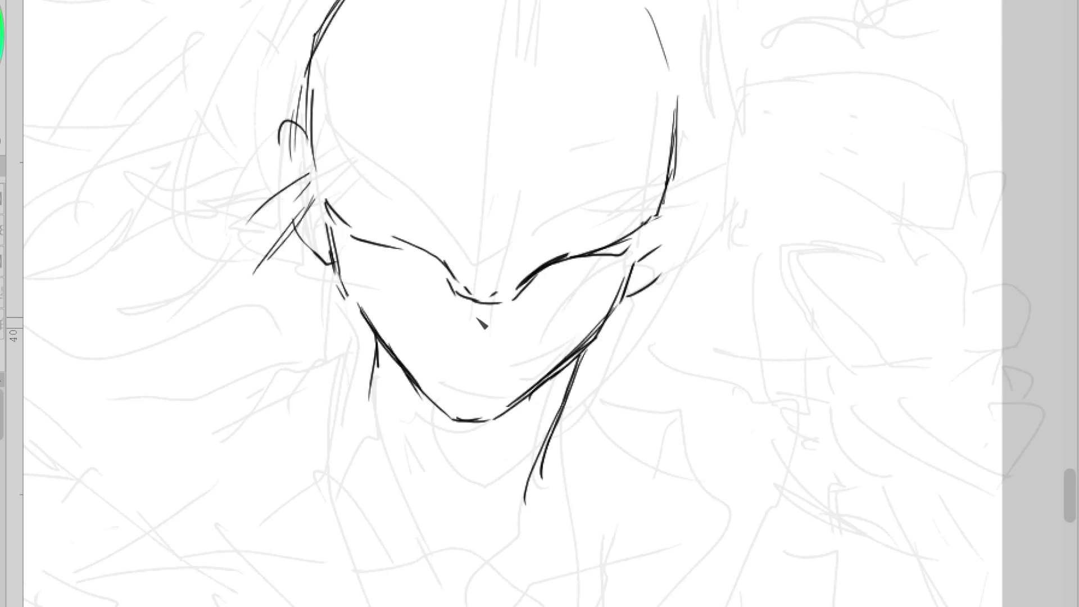
left_click_drag(347, 245, 342, 297)
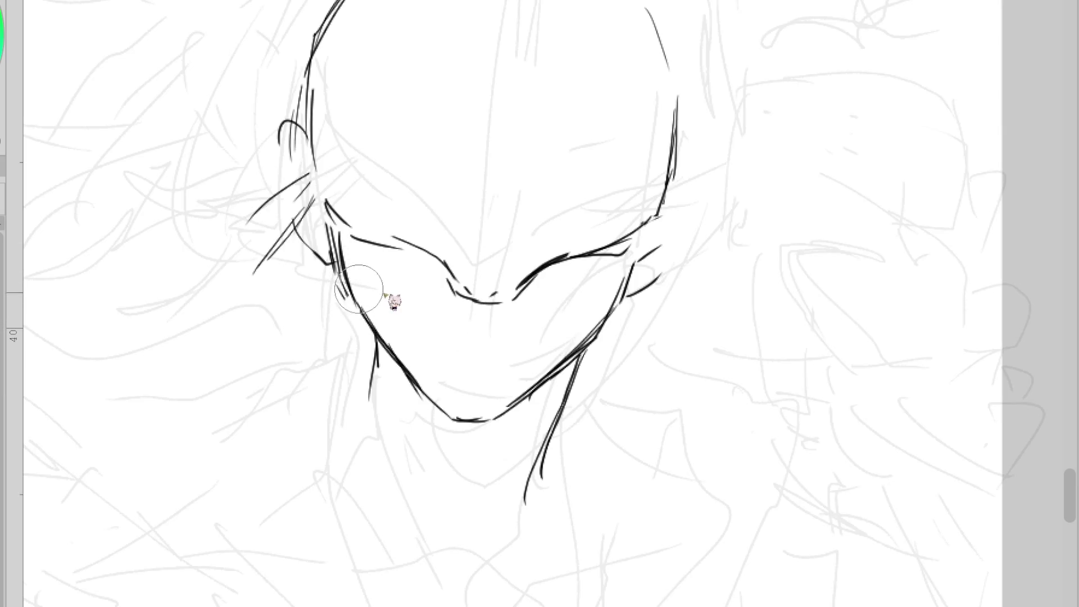
left_click_drag(306, 202, 255, 273)
mouse_move(308, 171)
left_mouse_down()
mouse_move(293, 183)
mouse_move(327, 244)
left_mouse_up()
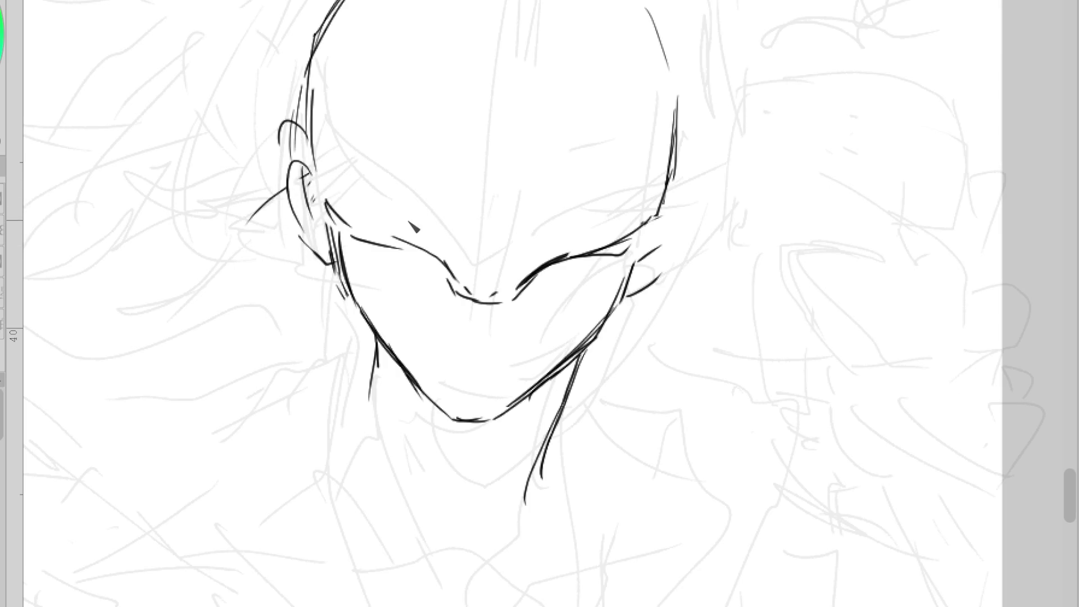
Shape the right ear and cheek, redraw the left ear, lower the nose tip, darken the neck line
left_click_drag(668, 188, 660, 273)
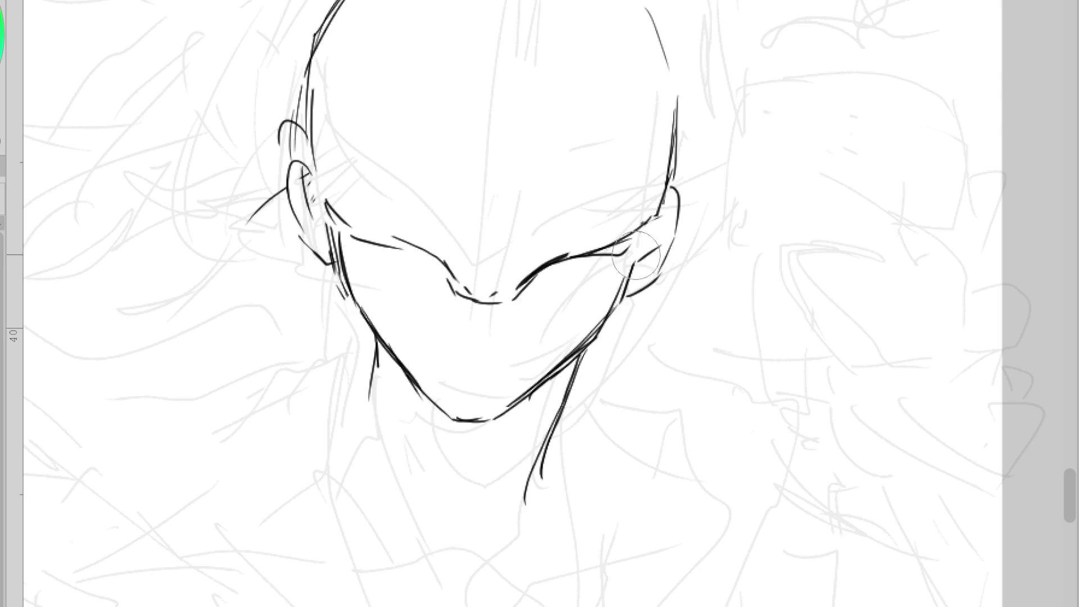
scroll(545, 385, "down", 1)
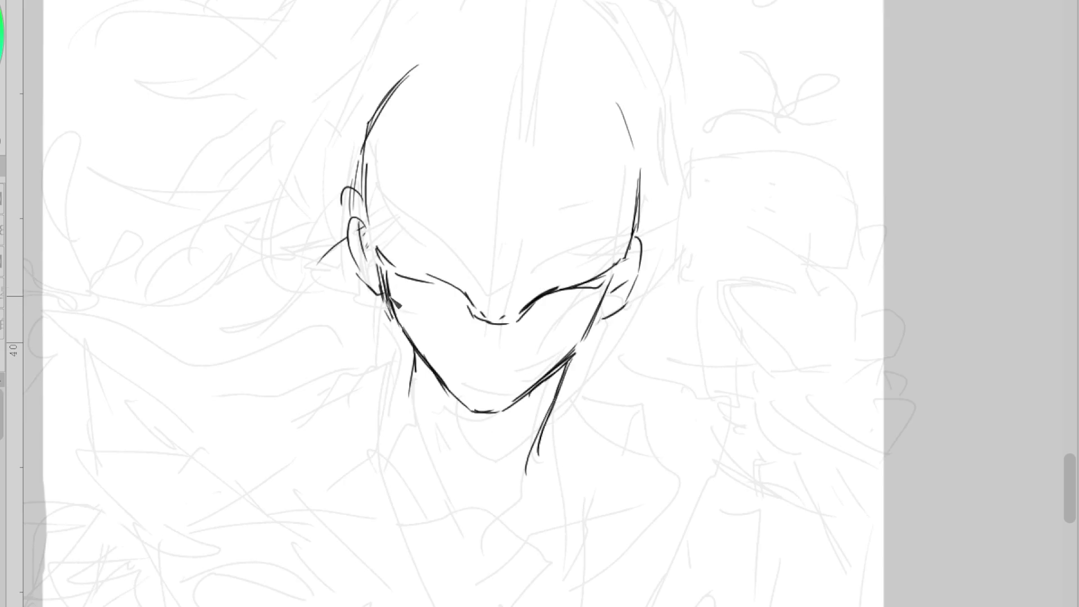
left_click_drag(354, 205, 362, 235)
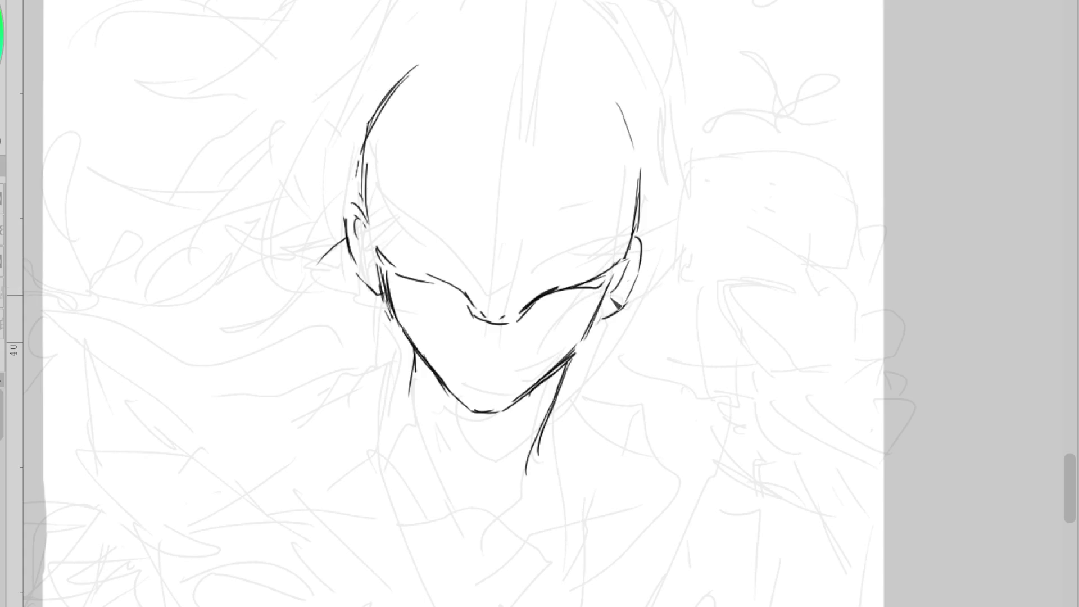
left_click_drag(613, 293, 570, 325)
mouse_move(628, 276)
left_mouse_down()
mouse_move(567, 337)
mouse_move(624, 301)
left_mouse_up()
left_click_drag(646, 260, 623, 293)
mouse_move(469, 301)
left_mouse_down()
mouse_move(520, 315)
mouse_move(512, 325)
mouse_move(522, 311)
left_mouse_up()
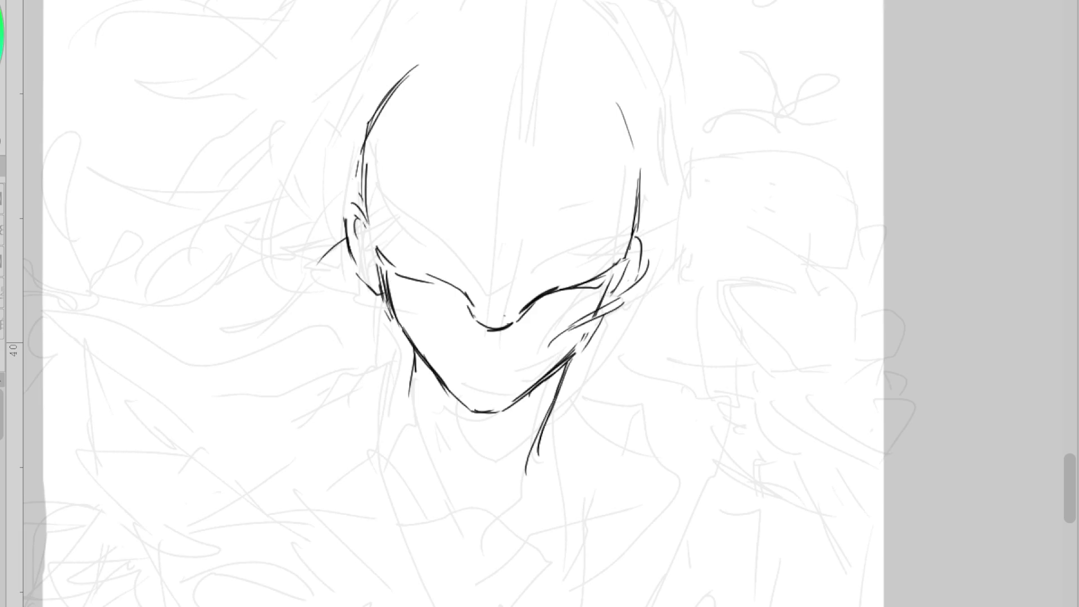
mouse_move(415, 360)
left_mouse_down()
mouse_move(392, 439)
mouse_move(372, 439)
mouse_move(429, 605)
left_mouse_up()
Retrace the hand contour under the chin and its edge, discarding trial strokes
key("ctrl+z")
mouse_move(410, 372)
left_mouse_down()
mouse_move(388, 391)
mouse_move(359, 380)
mouse_move(300, 404)
left_mouse_up()
key("ctrl+z")
left_click_drag(543, 398, 570, 429)
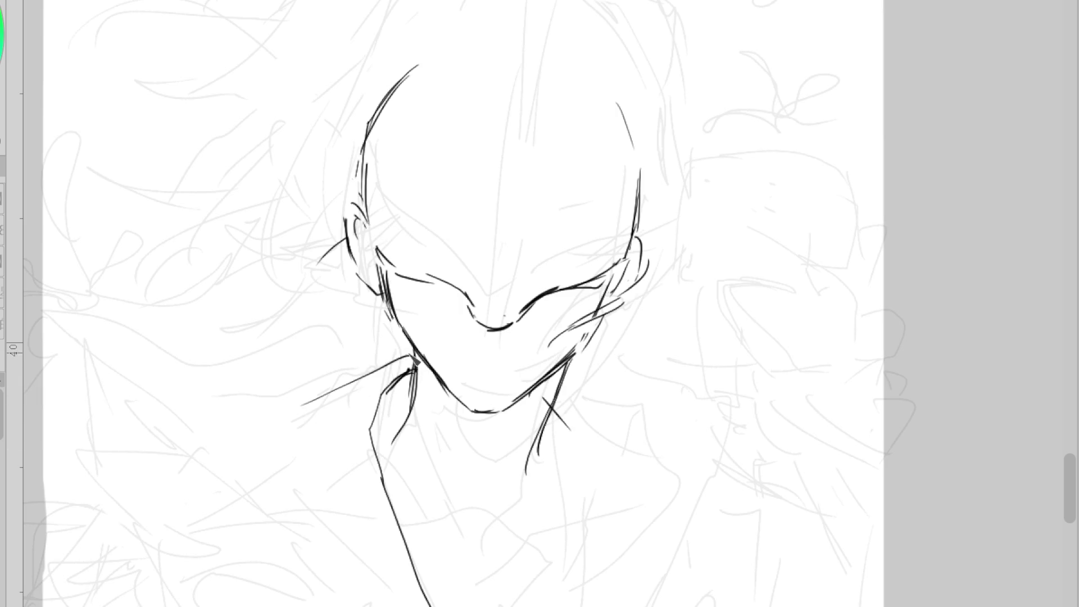
left_click_drag(413, 359, 281, 373)
key("ctrl+z")
Redraw the right neck line and add a thin vertical neck line and a collarbone line
left_click_drag(561, 387, 579, 428)
key("ctrl+z")
left_click_drag(562, 376, 528, 475)
mouse_move(435, 391)
left_mouse_down()
mouse_move(451, 517)
mouse_move(474, 542)
left_mouse_up()
left_click_drag(557, 490, 517, 524)
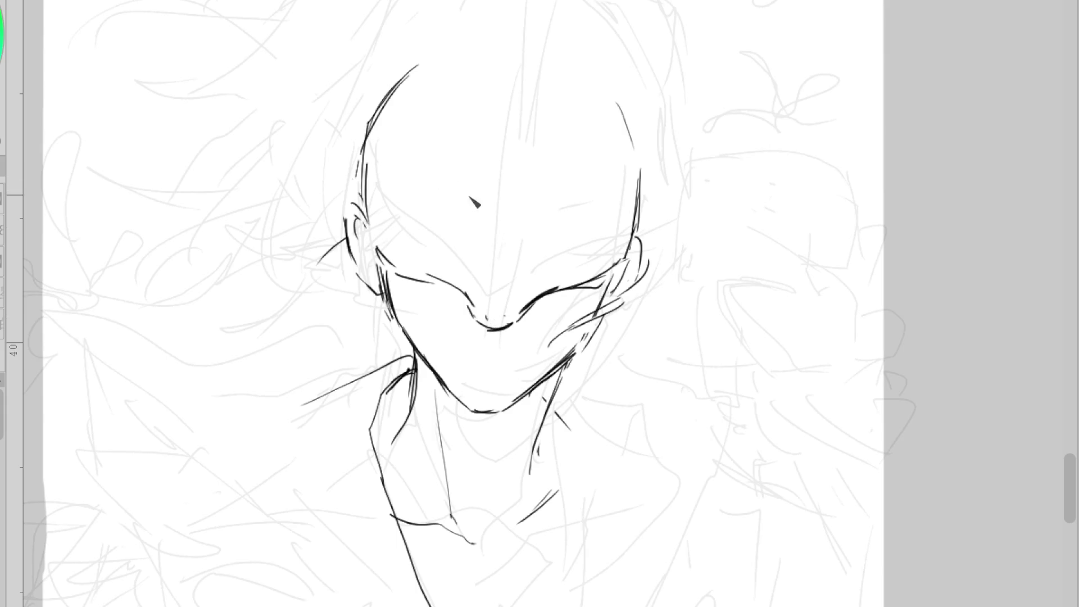
Ink a thin curved nose bridge after several retries and add brow arcs above the eyes
left_click_drag(447, 228, 475, 308)
key("ctrl+z")
left_click_drag(450, 222, 469, 281)
key("ctrl+z")
key("ctrl+z")
mouse_move(400, 202)
left_mouse_down()
mouse_move(477, 250)
mouse_move(494, 303)
left_mouse_up()
key("ctrl+z")
mouse_move(441, 215)
left_mouse_down()
mouse_move(473, 284)
mouse_move(414, 208)
left_mouse_up()
mouse_move(522, 284)
left_mouse_down()
mouse_move(609, 222)
mouse_move(618, 201)
mouse_move(610, 219)
left_mouse_up()
key("ctrl+z")
key("ctrl+z")
key("ctrl+z")
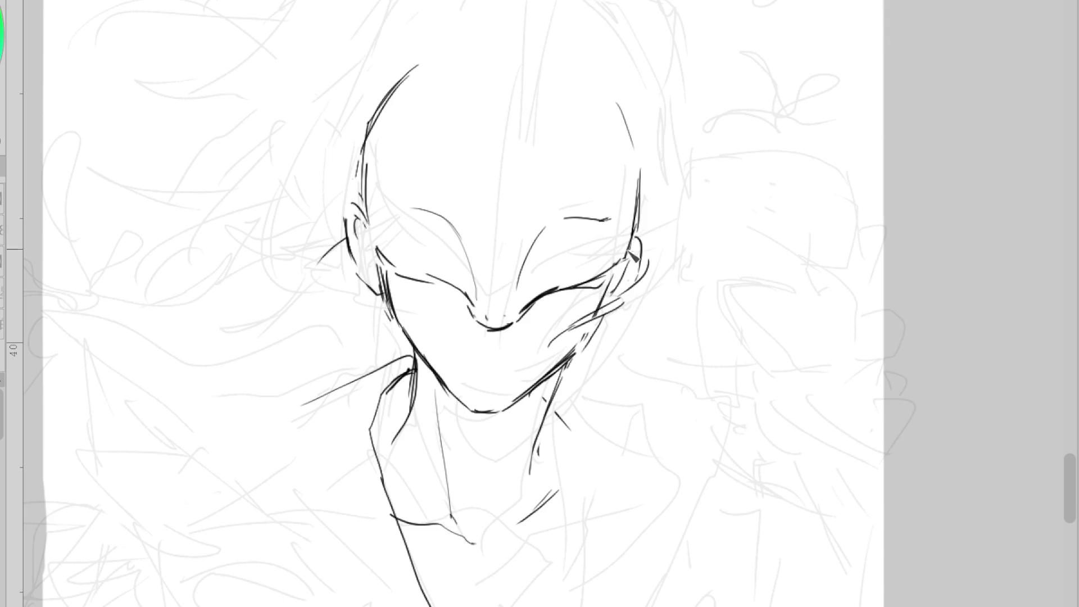
Mark both pupils and ink the eye-to-nose-tip line plus strokes below the left eye
left_click_drag(518, 287, 573, 218)
key("ctrl+z")
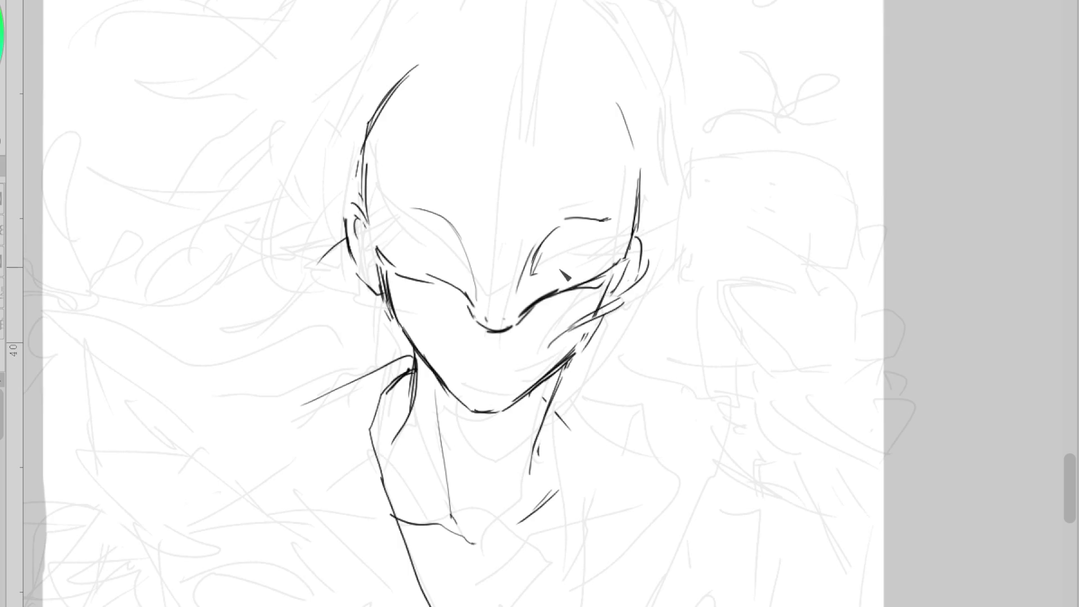
left_click_drag(537, 256, 535, 268)
left_click_drag(459, 259, 459, 267)
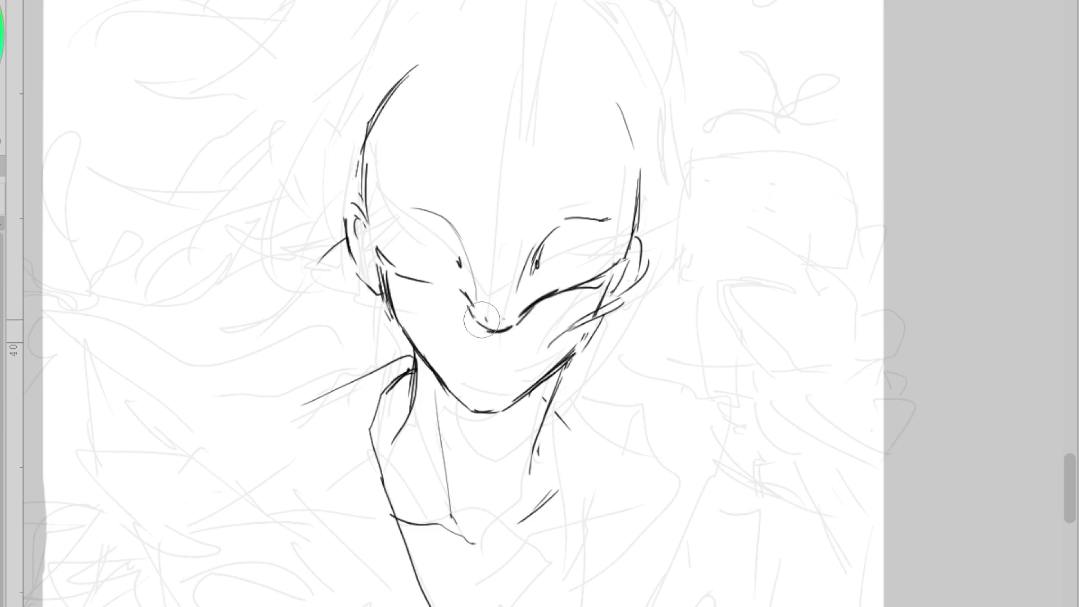
left_click_drag(396, 275, 484, 325)
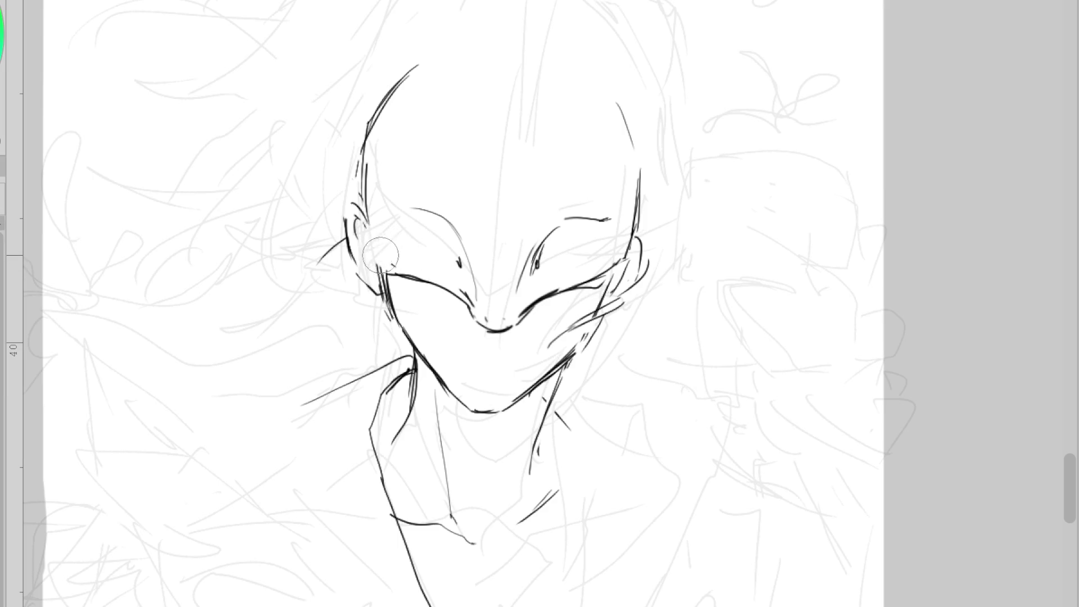
mouse_move(365, 194)
left_mouse_down()
mouse_move(383, 274)
mouse_move(417, 312)
mouse_move(418, 341)
left_mouse_up()
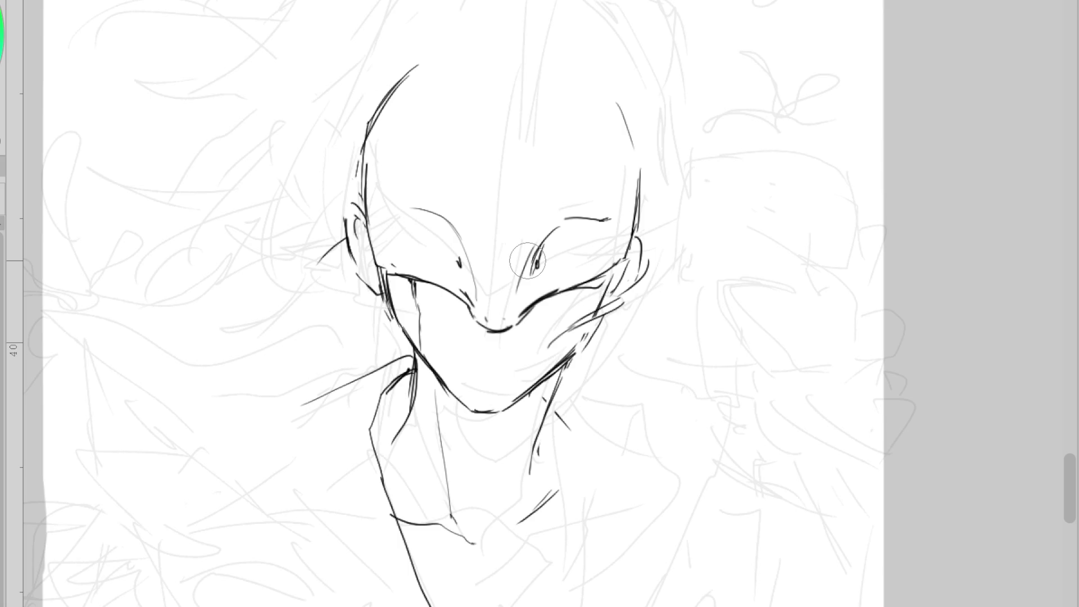
Extend the right eye line to its outer corner and draw a straight line across the brow
left_click_drag(559, 293, 612, 269)
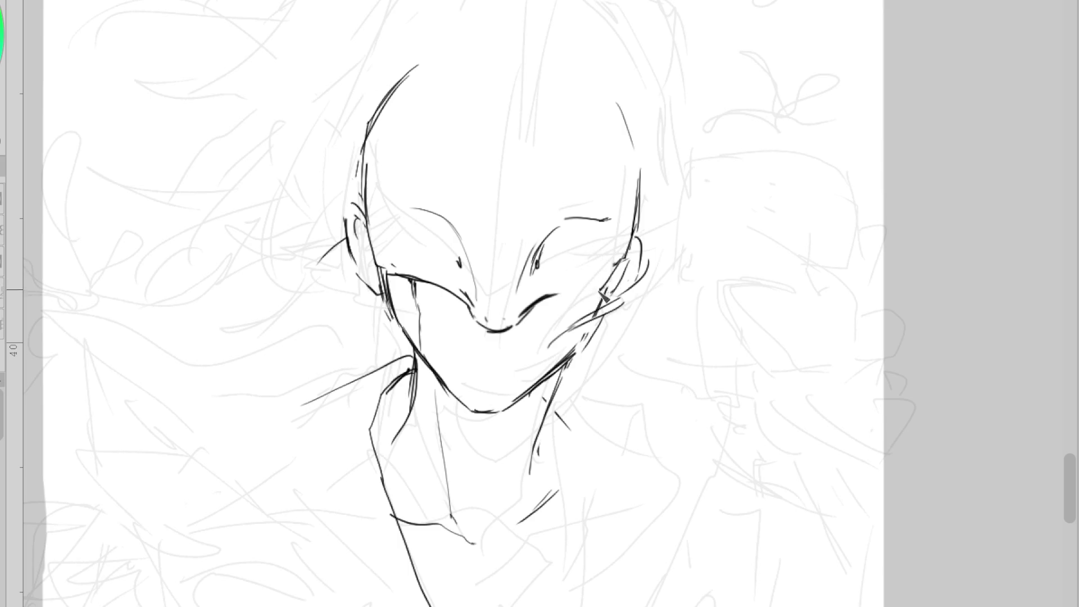
left_click_drag(558, 294, 612, 288)
key("e")
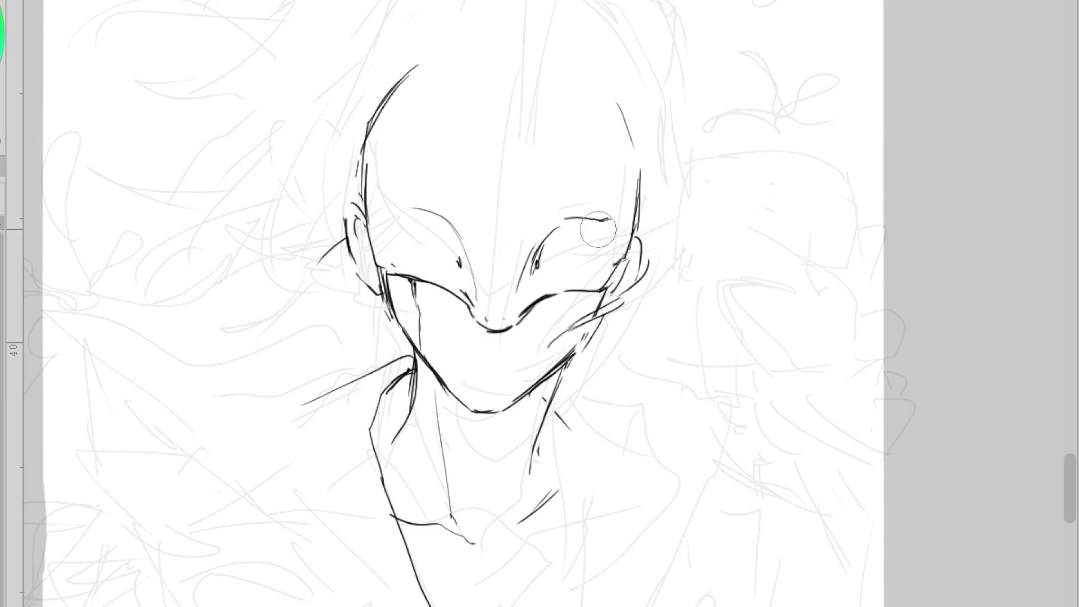
key("p")
left_click_drag(387, 214, 628, 235)
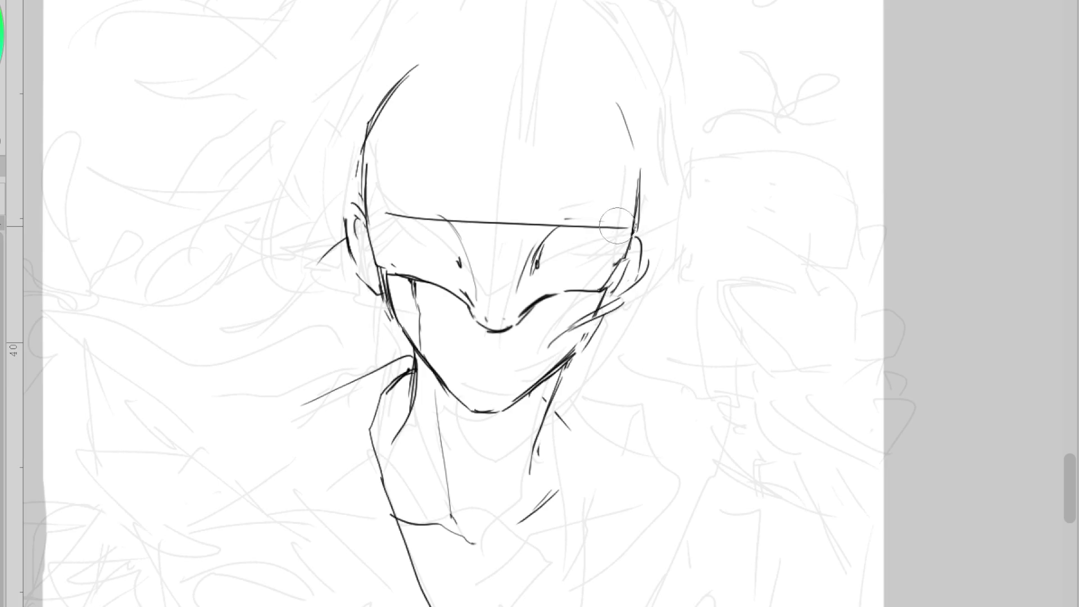
key("e")
key("p")
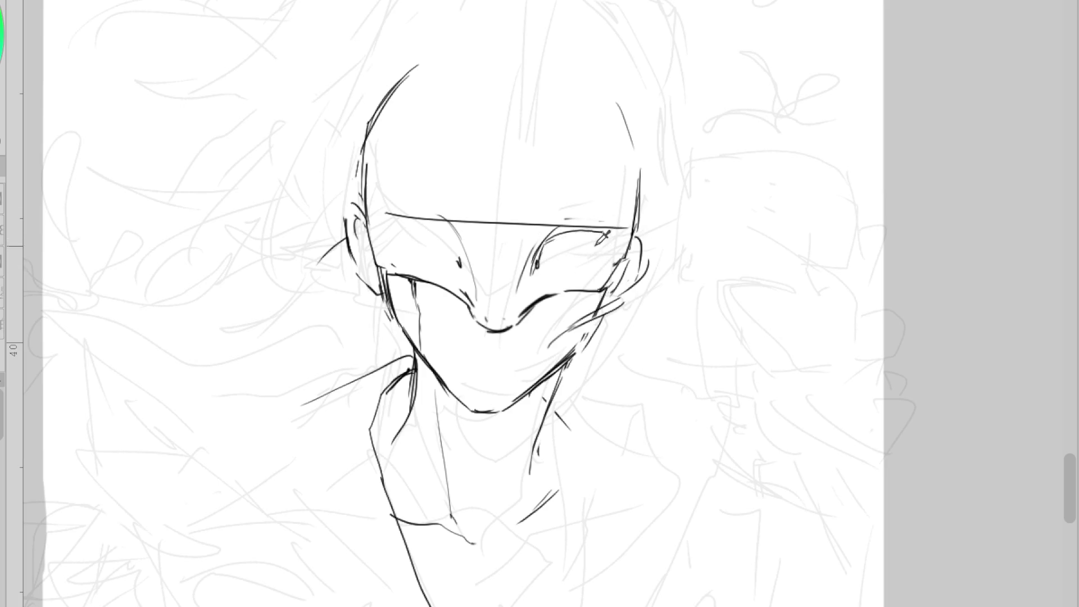
Draw the right eye's lower lid and the left eye's upper lid, discarding the left eye's oval
left_click_drag(595, 240, 594, 246)
left_click_drag(540, 268, 561, 272)
mouse_move(453, 238)
left_mouse_down()
mouse_move(400, 225)
mouse_move(469, 258)
mouse_move(413, 220)
left_mouse_up()
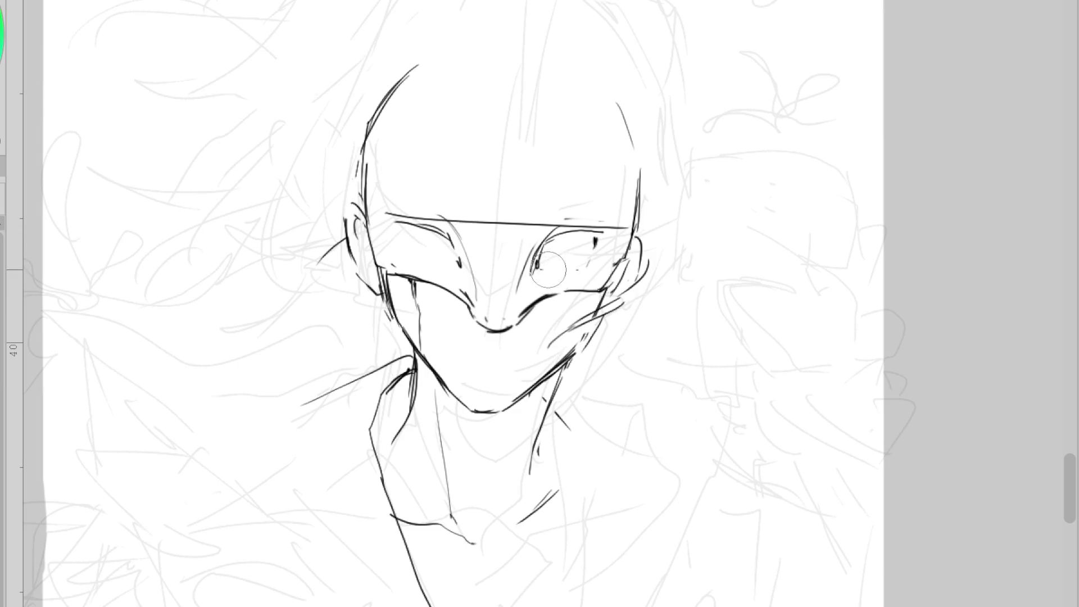
mouse_move(550, 260)
left_mouse_down()
mouse_move(534, 267)
mouse_move(599, 262)
left_mouse_up()
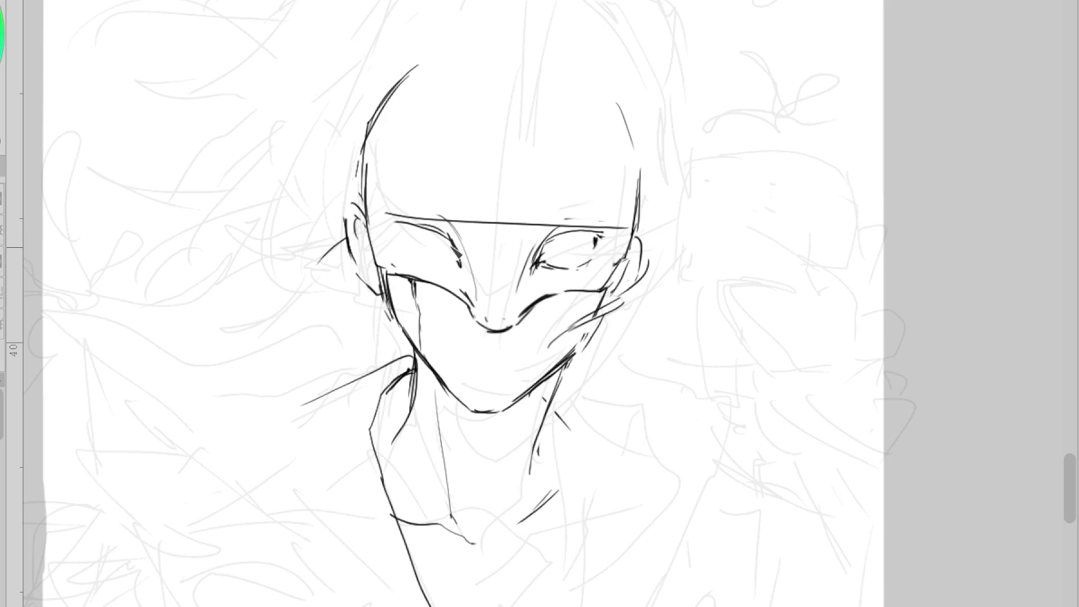
mouse_move(388, 225)
left_mouse_down()
mouse_move(413, 231)
mouse_move(415, 260)
mouse_move(458, 257)
mouse_move(416, 257)
left_mouse_up()
key("ctrl+z")
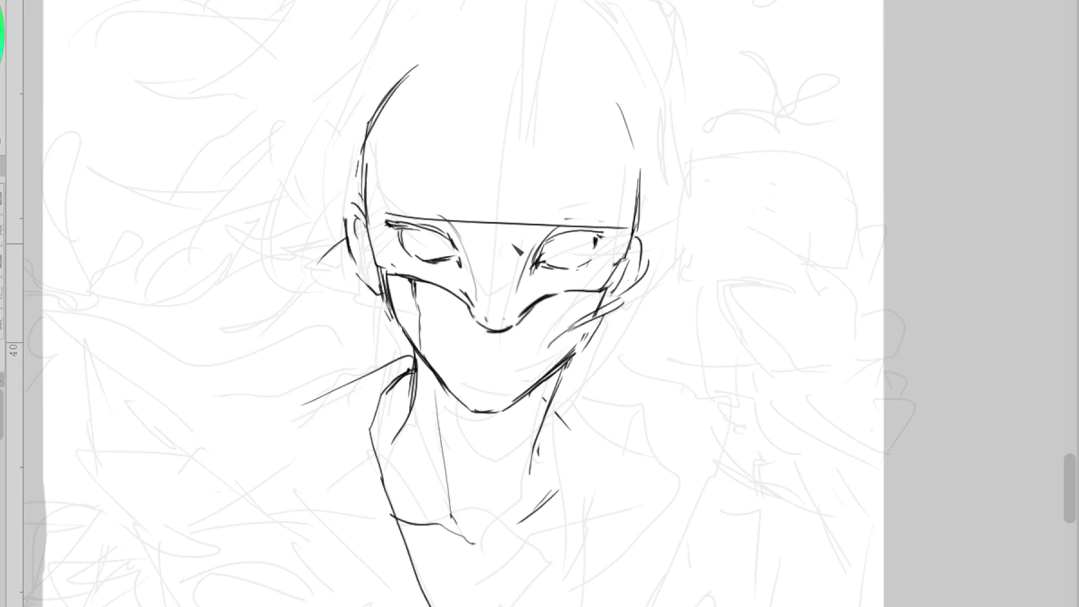
key("ctrl+z")
key("ctrl+z")
Redraw the left eye's curved lower lid and thicken the right eye's upper lid
mouse_move(456, 259)
left_mouse_down()
mouse_move(407, 243)
mouse_move(452, 244)
mouse_move(393, 228)
left_mouse_up()
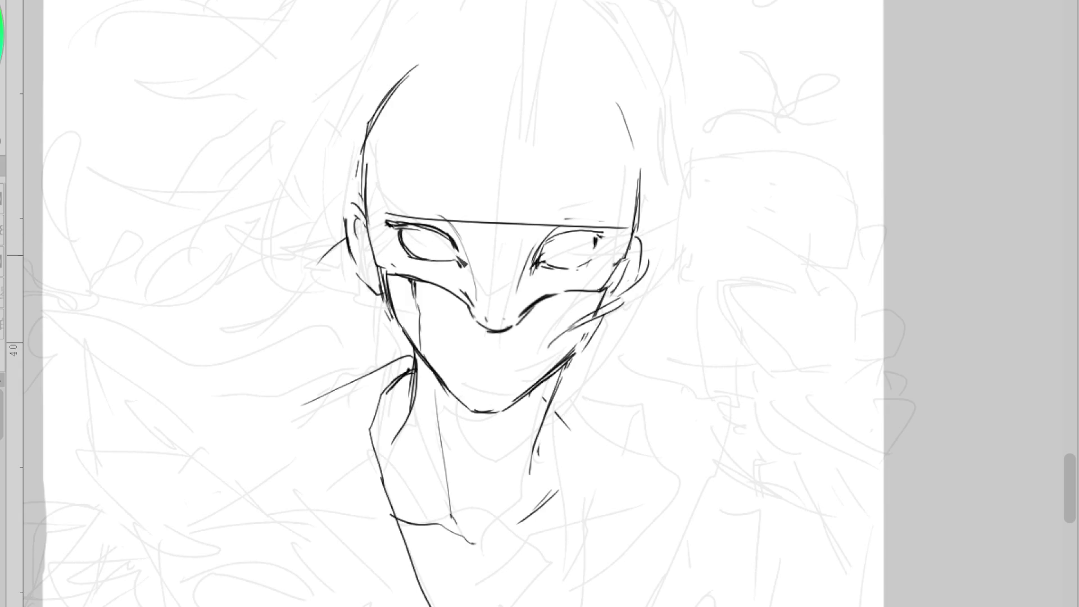
mouse_move(540, 250)
left_mouse_down()
mouse_move(611, 240)
mouse_move(595, 247)
left_mouse_up()
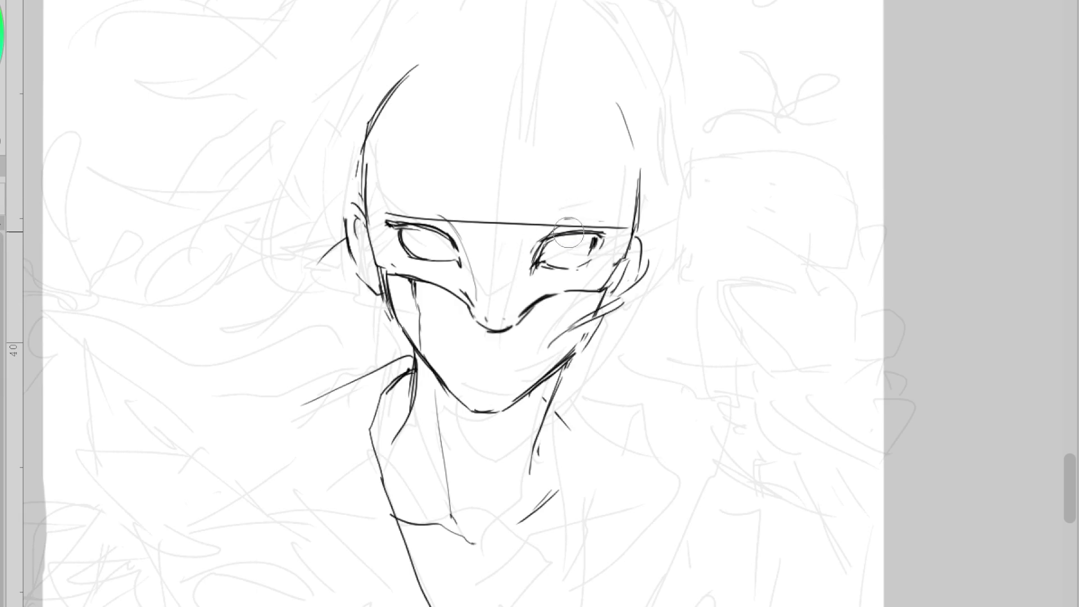
mouse_move(540, 242)
left_mouse_down()
mouse_move(587, 227)
mouse_move(478, 216)
left_mouse_up()
key("ctrl+z")
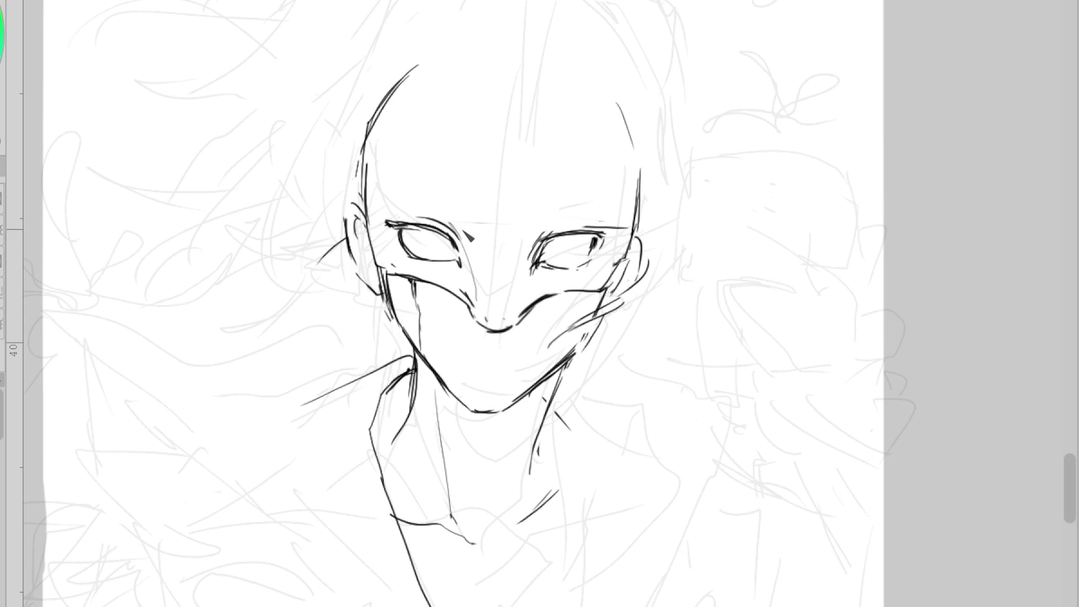
left_click_drag(543, 234, 601, 230)
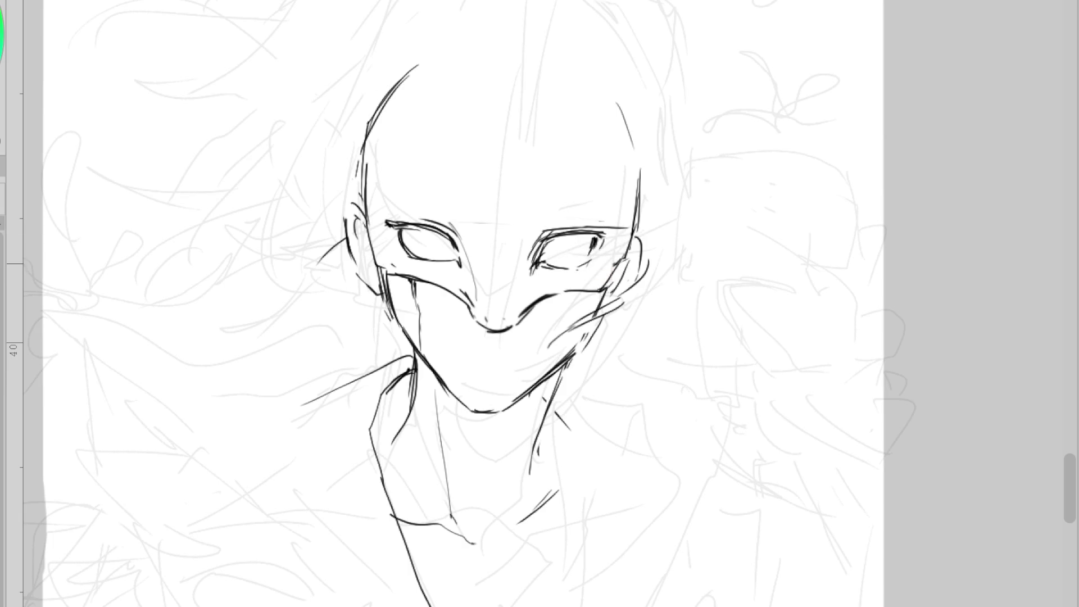
Zoom in and darken both eyes' lower lid lines, adding an outer-corner stroke on the left eye
scroll(589, 191, "up", 1)
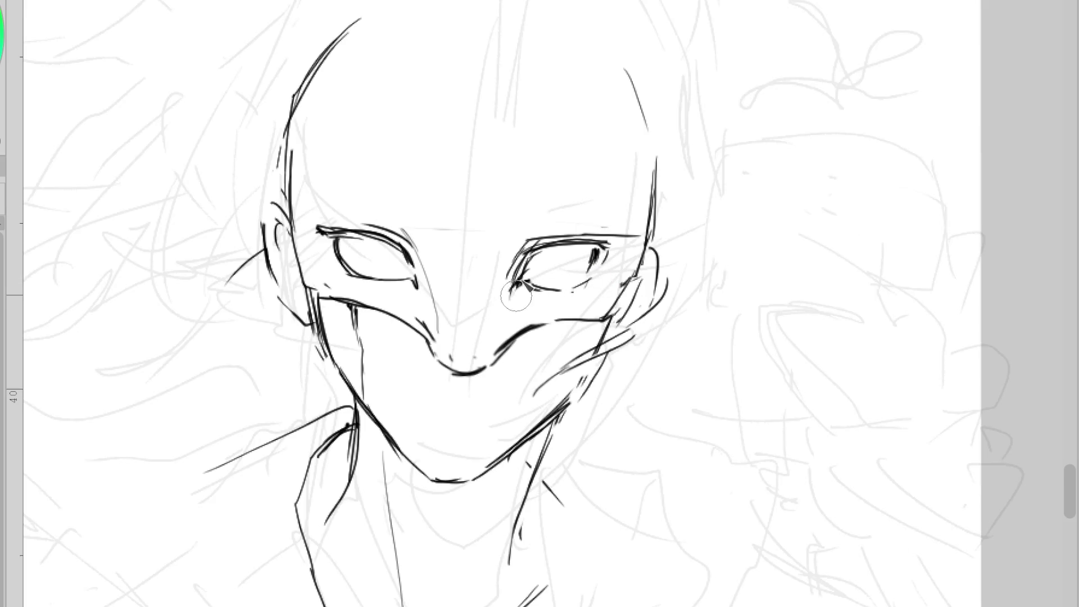
left_click_drag(528, 287, 590, 281)
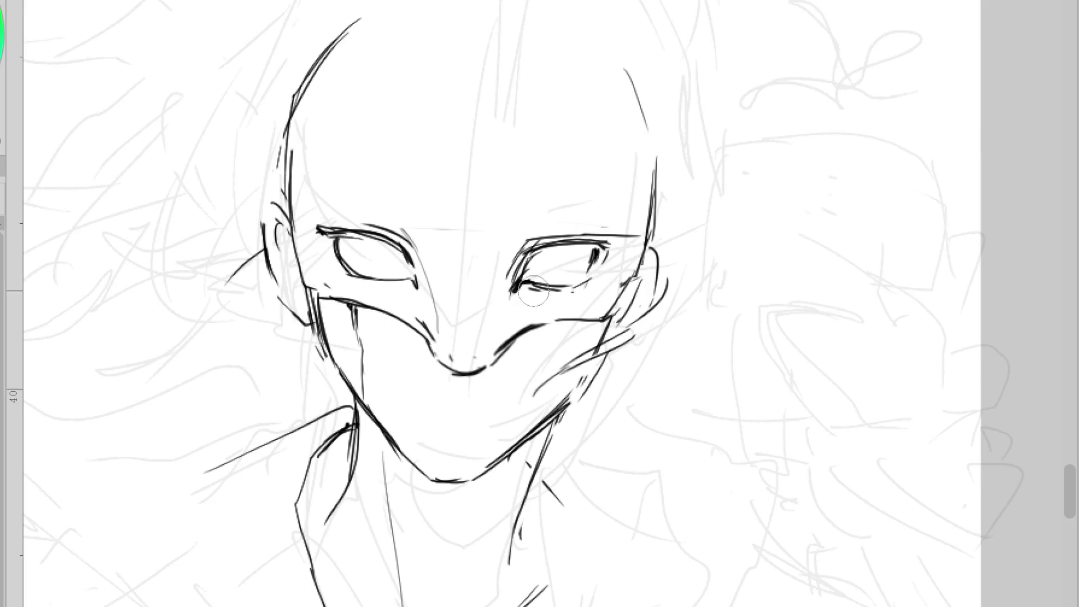
mouse_move(427, 283)
left_mouse_down()
mouse_move(373, 277)
mouse_move(419, 287)
left_mouse_up()
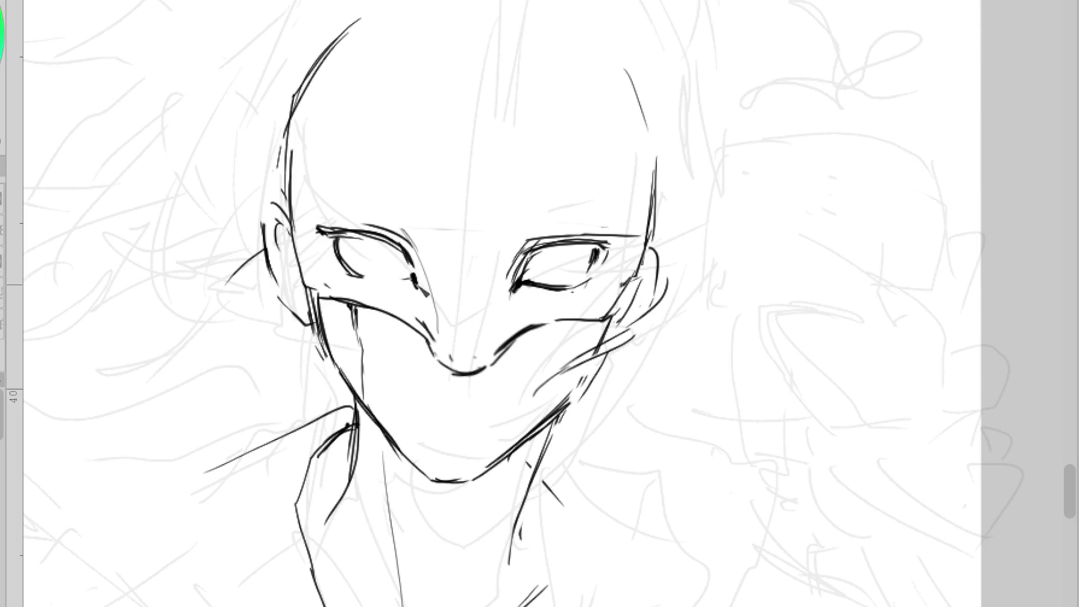
mouse_move(388, 278)
left_mouse_down()
mouse_move(418, 281)
mouse_move(409, 291)
left_mouse_up()
Retrace the left eye's inner outline, add right-eye lash strokes, and thicken both upper lids
left_click_drag(332, 238, 337, 254)
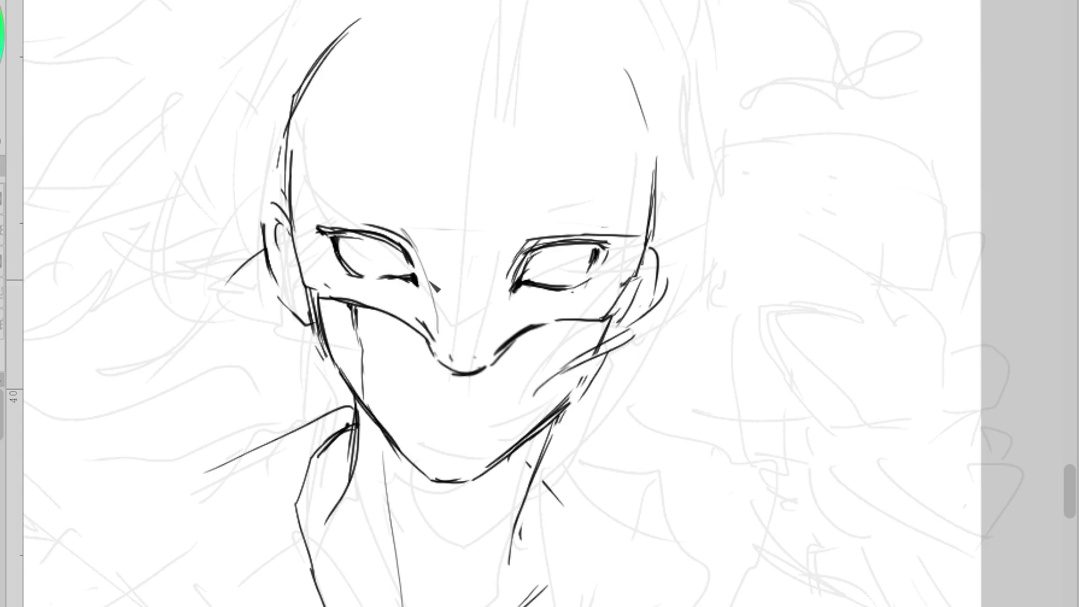
mouse_move(589, 247)
left_mouse_down()
mouse_move(593, 265)
mouse_move(613, 243)
left_mouse_up()
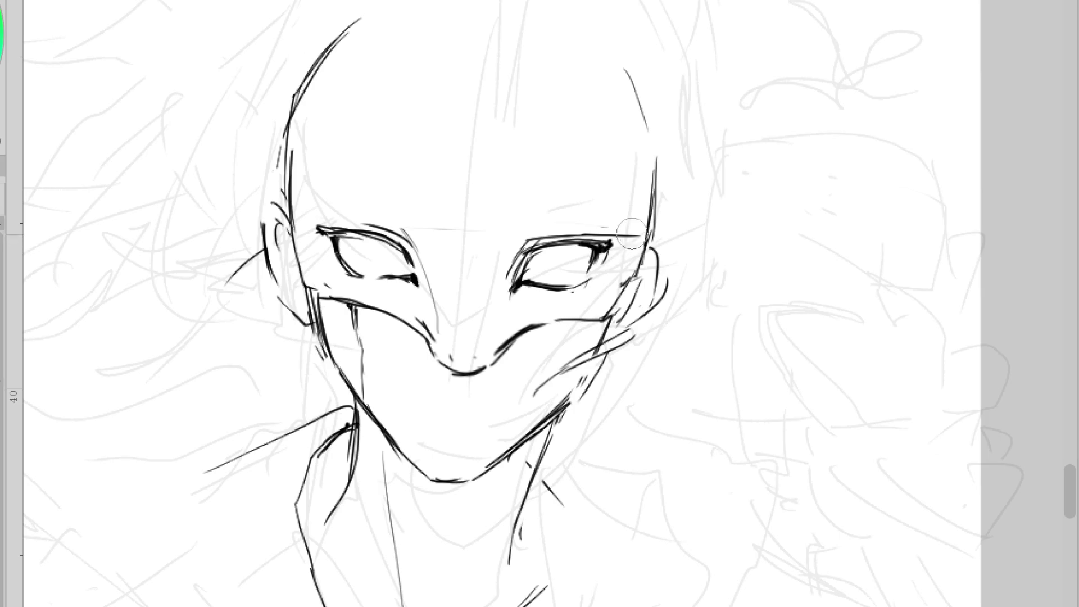
left_click_drag(532, 240, 609, 241)
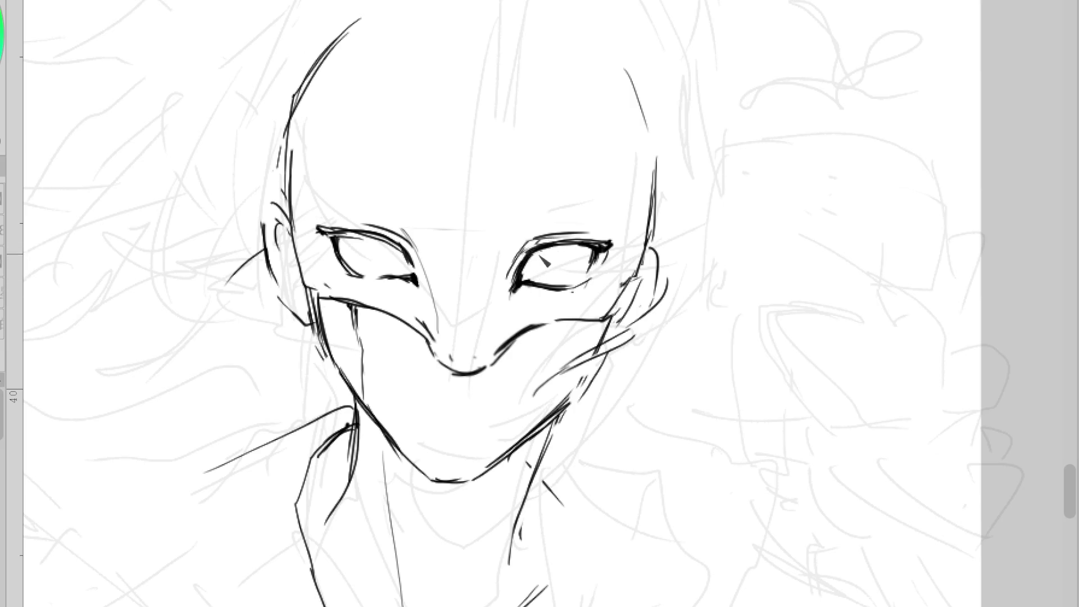
left_click_drag(412, 256, 331, 233)
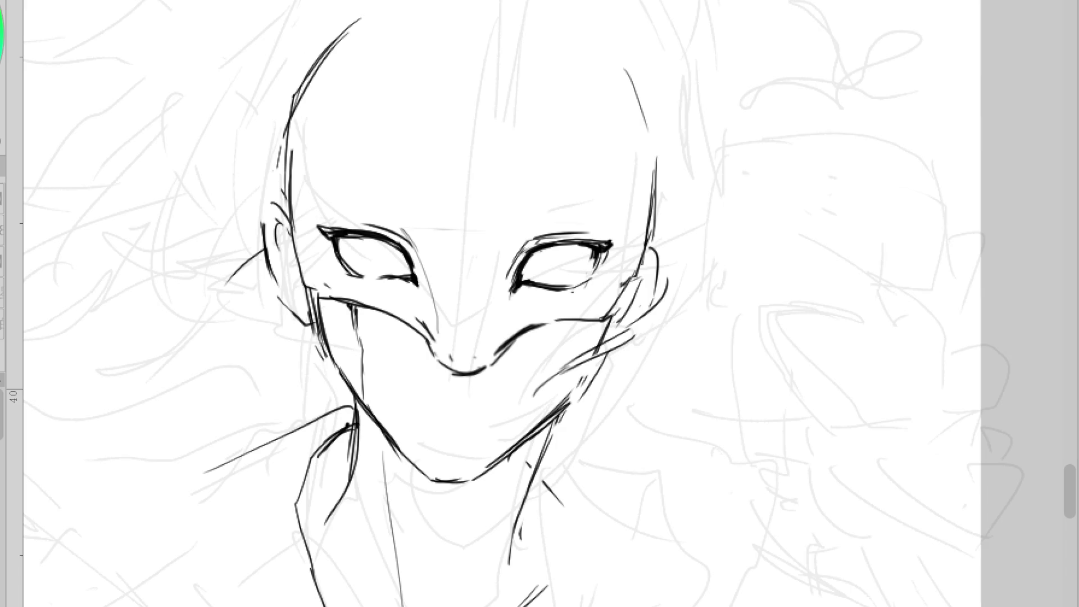
Try a forehead emblem stroke and undo it, then thicken the right eye's lids and add a corner lash
mouse_move(466, 230)
left_mouse_down()
mouse_move(450, 194)
mouse_move(483, 147)
mouse_move(497, 188)
mouse_move(479, 236)
mouse_move(499, 204)
left_mouse_up()
key("ctrl+z")
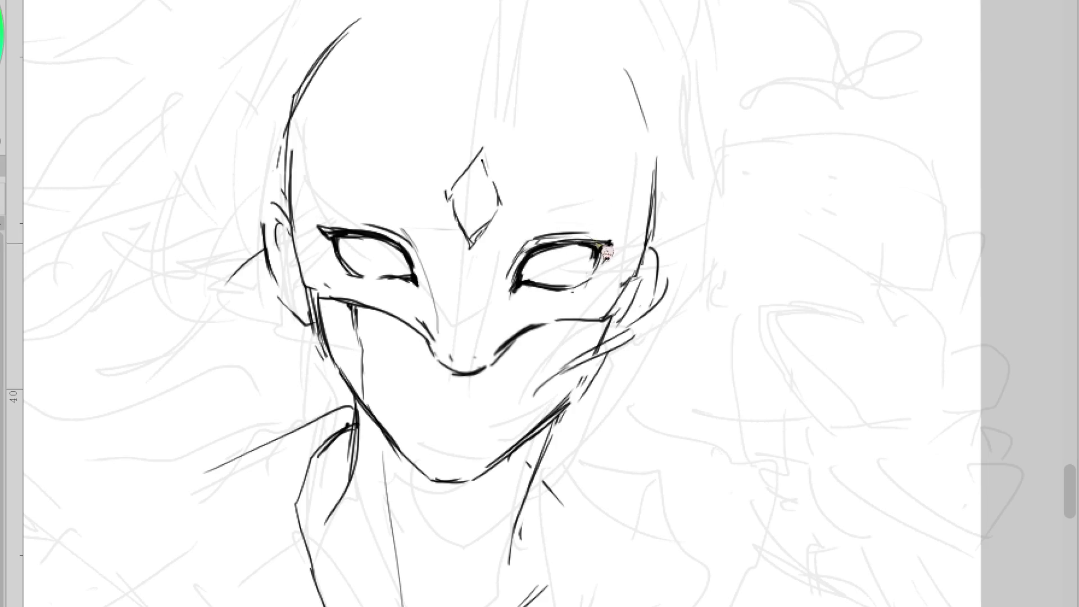
left_click_drag(538, 241, 611, 243)
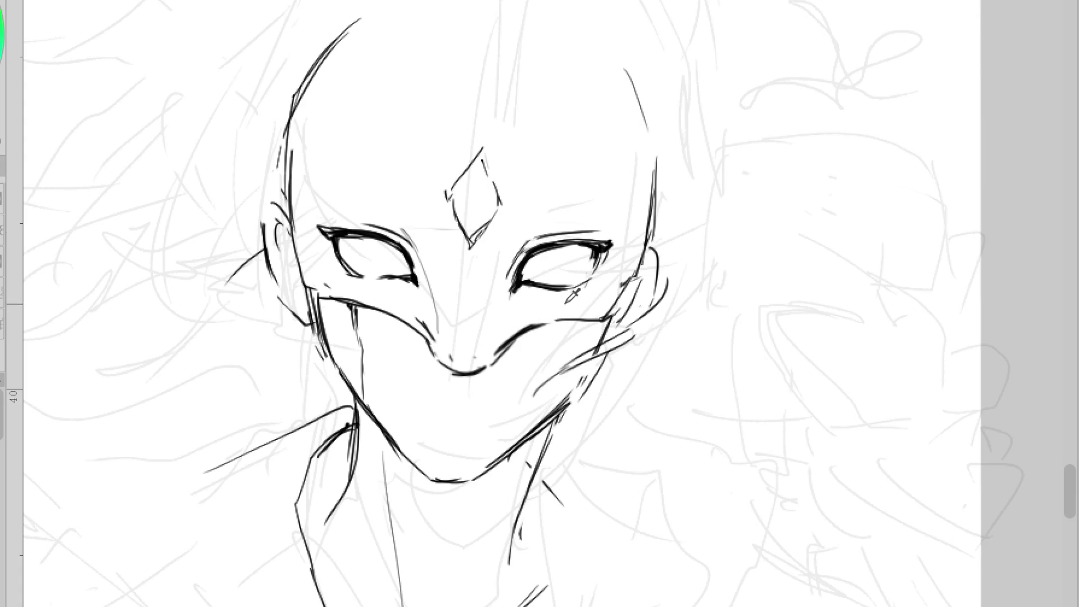
left_click_drag(523, 289, 574, 291)
mouse_move(611, 241)
left_mouse_down()
mouse_move(592, 276)
mouse_move(531, 274)
mouse_move(596, 247)
left_mouse_up()
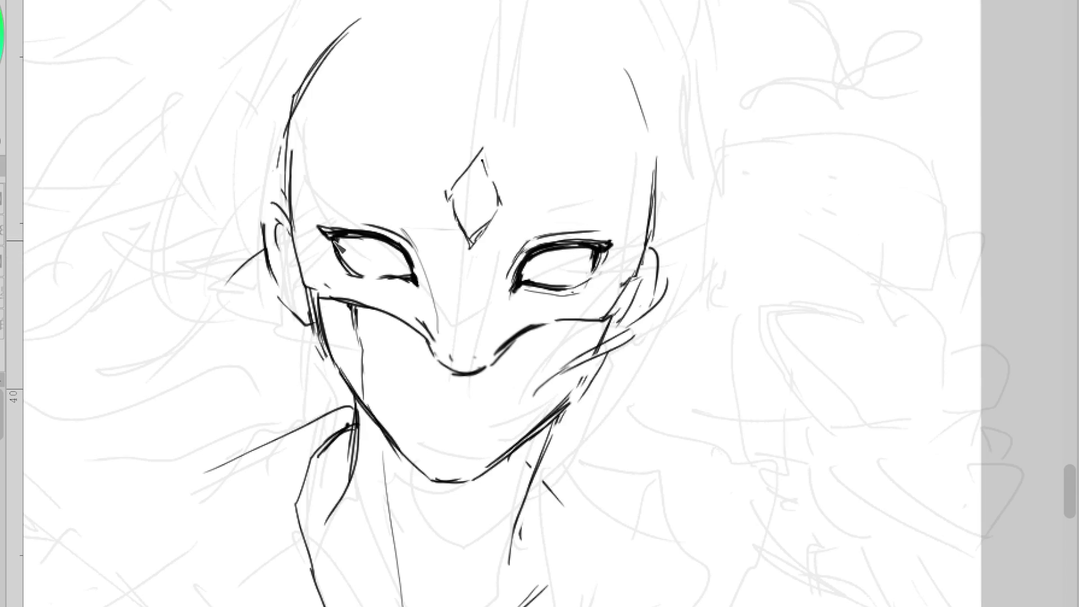
Draw iris circles in both eyes, redrawing after undos, and add concentric pupil rings
left_click_drag(563, 251, 545, 286)
key("ctrl+z")
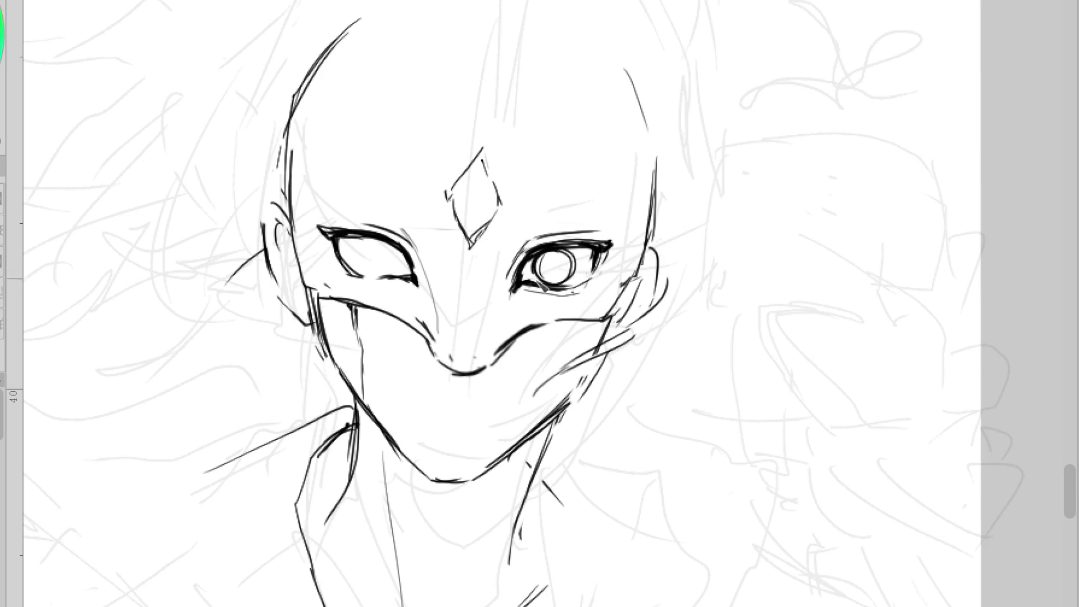
left_click_drag(378, 238, 371, 274)
key("ctrl+z")
left_click_drag(385, 257, 387, 243)
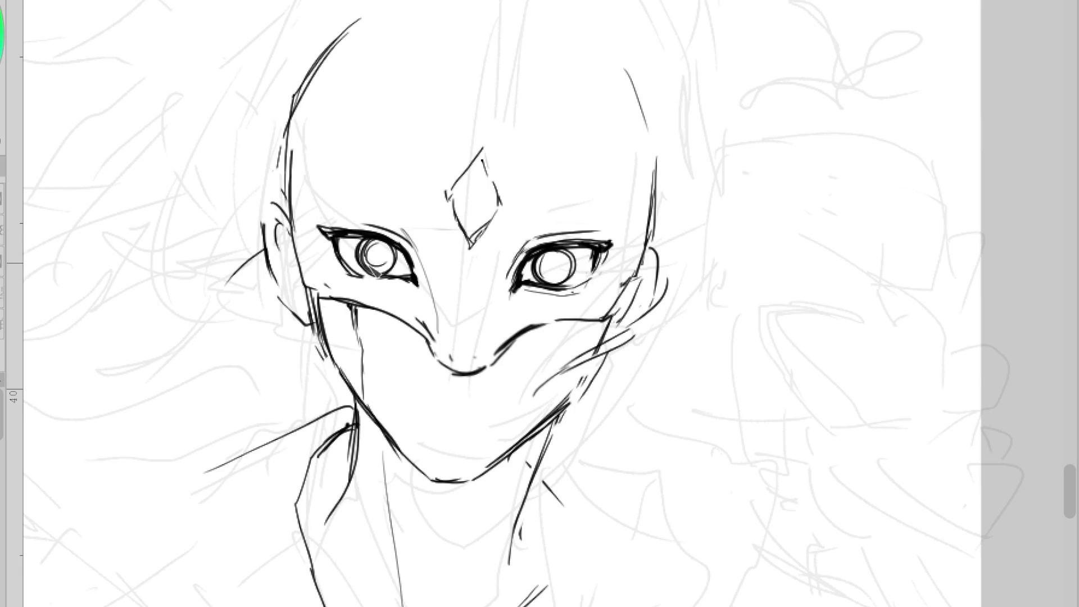
mouse_move(377, 245)
left_mouse_down()
mouse_move(372, 264)
mouse_move(387, 259)
left_mouse_up()
mouse_move(573, 270)
left_mouse_down()
mouse_move(553, 264)
mouse_move(561, 276)
left_mouse_up()
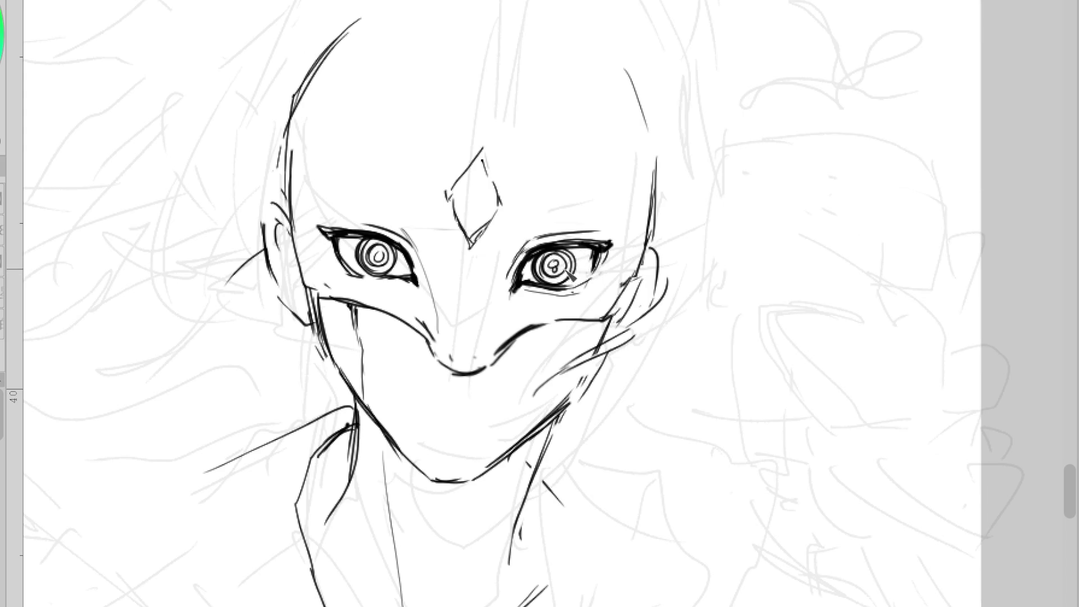
Hatch the left eye's inner corner and the right eye's inner and outer lower corners dark
left_click_drag(396, 269, 409, 278)
mouse_move(337, 236)
left_mouse_down()
mouse_move(362, 254)
mouse_move(371, 280)
mouse_move(424, 269)
mouse_move(419, 284)
left_mouse_up()
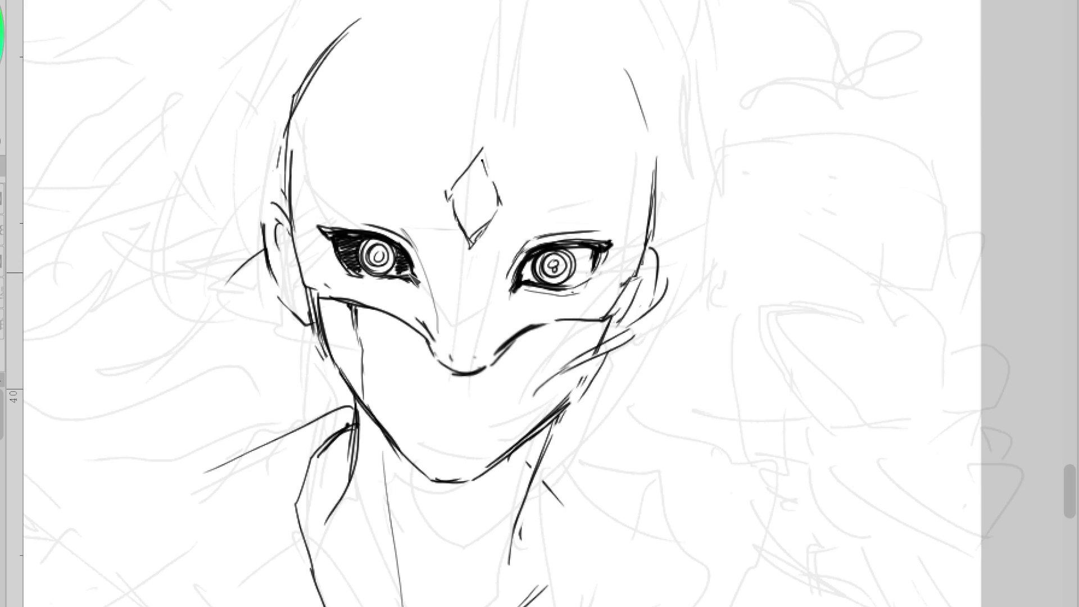
left_click_drag(540, 259, 522, 287)
mouse_move(582, 251)
left_mouse_down()
mouse_move(566, 262)
mouse_move(594, 281)
left_mouse_up()
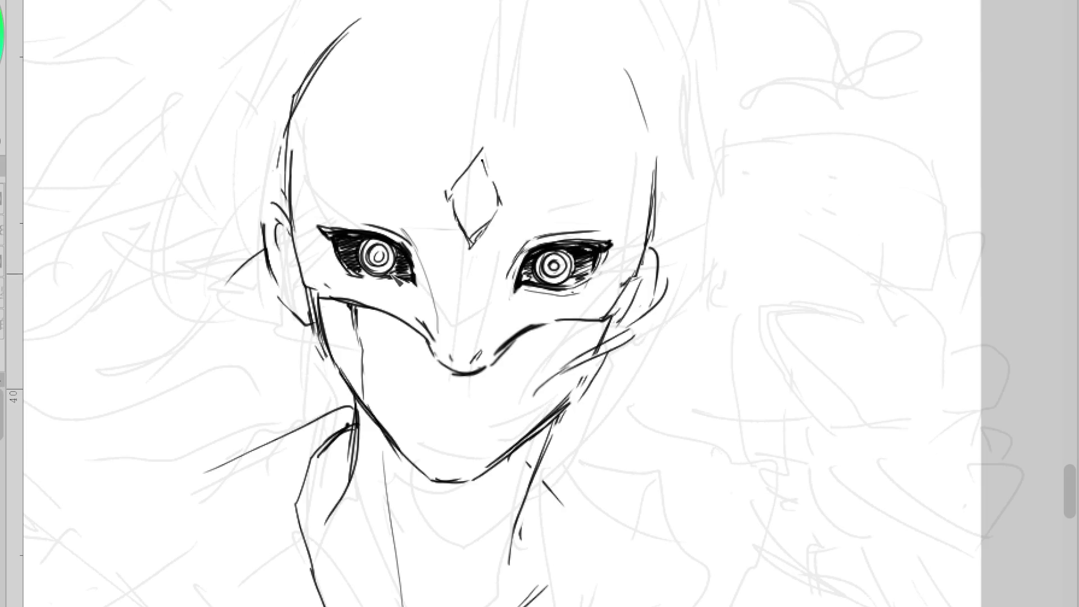
Darken the eye corners, thicken the left upper lid and join the right eye's inner corner to its lid
left_click_drag(413, 275, 405, 284)
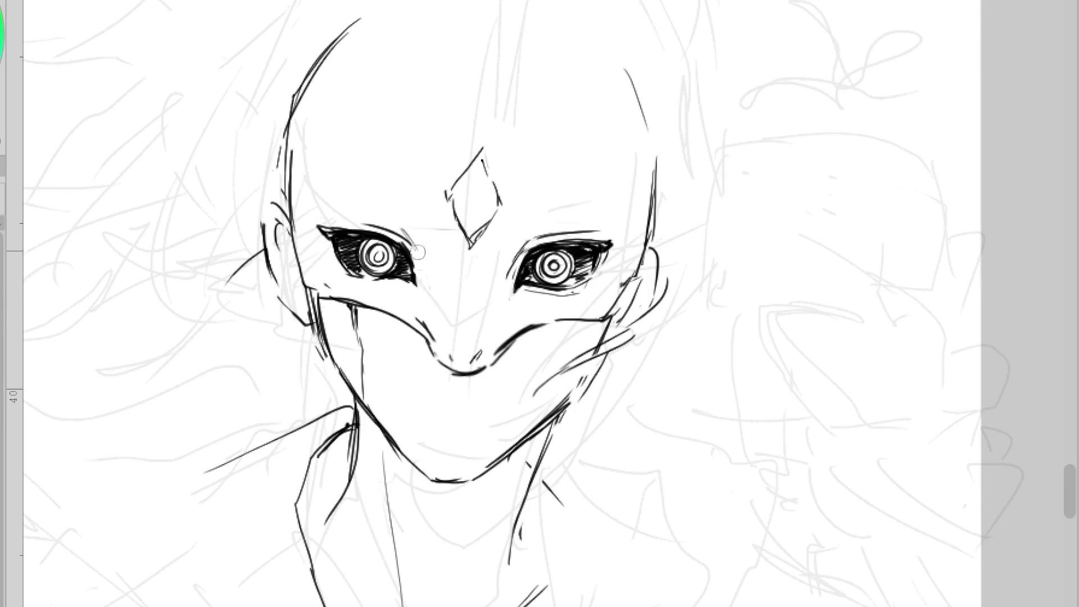
left_click_drag(378, 224, 344, 221)
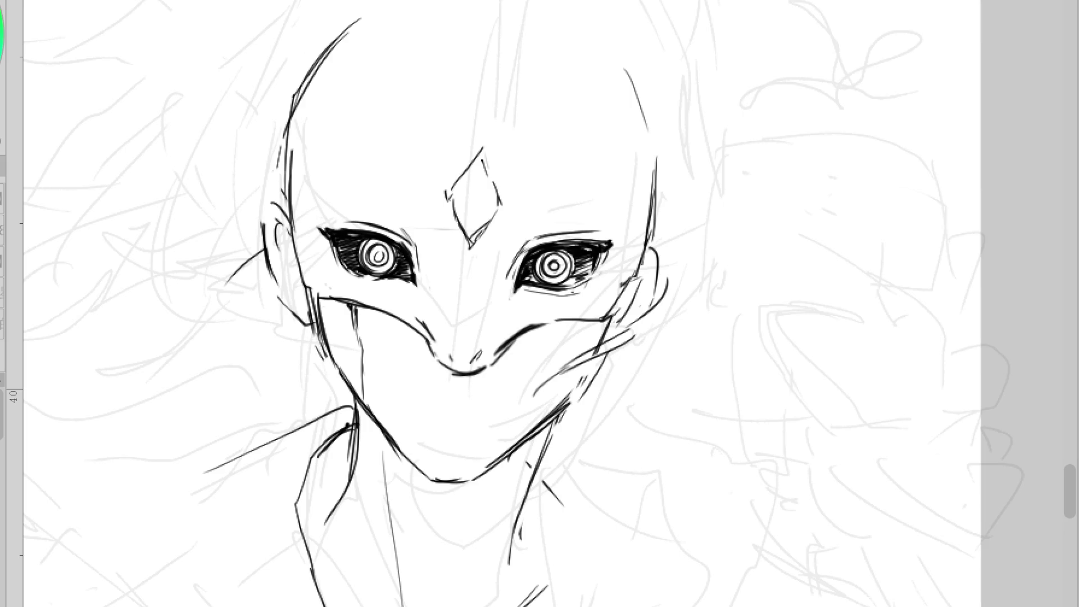
left_click_drag(507, 276, 503, 303)
left_click_drag(519, 250, 499, 293)
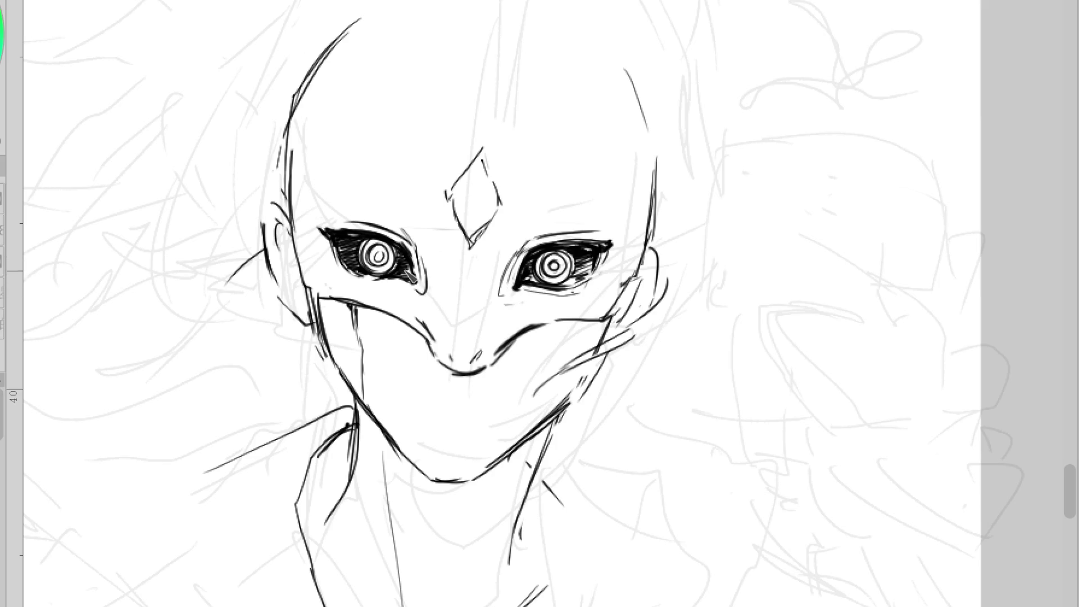
left_click_drag(376, 250, 387, 257)
left_click_drag(599, 263, 606, 281)
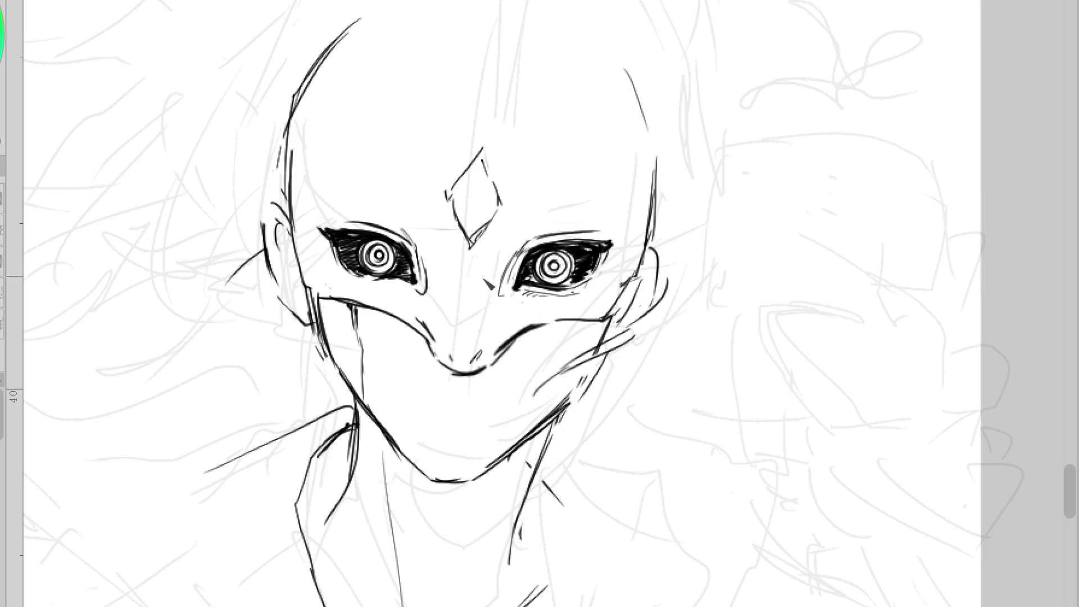
left_click_drag(354, 287, 396, 283)
Add strokes along the face's left contour and the right cheek contour
left_click_drag(316, 209, 308, 273)
left_click_drag(309, 229, 324, 284)
left_click_drag(294, 198, 307, 265)
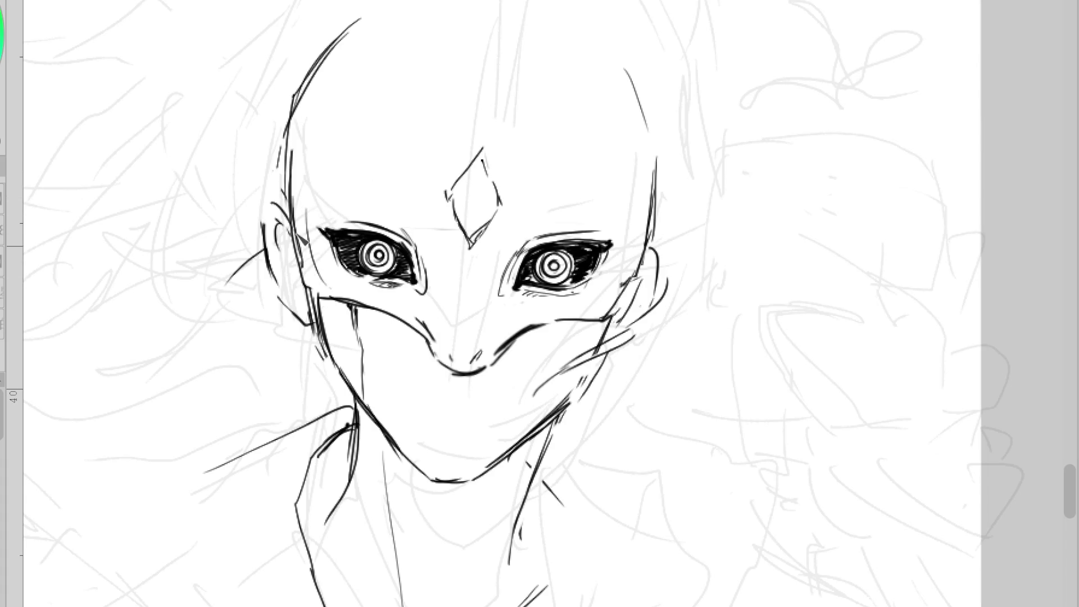
mouse_move(612, 298)
left_mouse_down()
mouse_move(640, 258)
mouse_move(607, 297)
left_mouse_up()
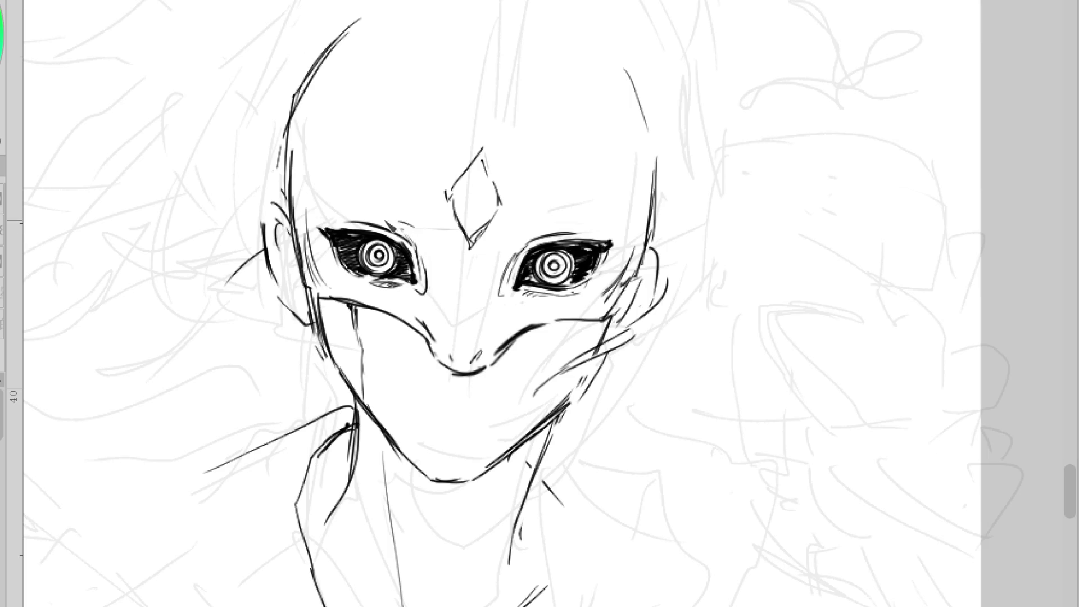
Try brow strokes above both eyes, undoing each attempt
left_click_drag(403, 217, 420, 237)
key("ctrl+z")
left_click_drag(379, 190, 427, 225)
key("ctrl+z")
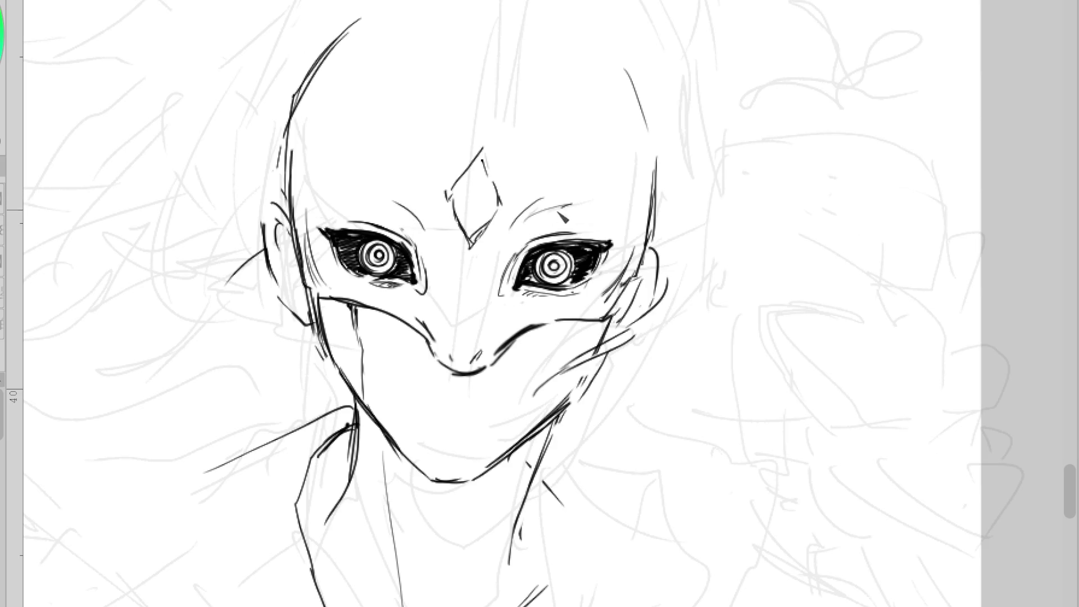
mouse_move(536, 216)
left_mouse_down()
mouse_move(584, 191)
mouse_move(579, 202)
mouse_move(599, 204)
left_mouse_up()
key("ctrl+z")
key("ctrl+z")
key("ctrl+z")
key("ctrl+z")
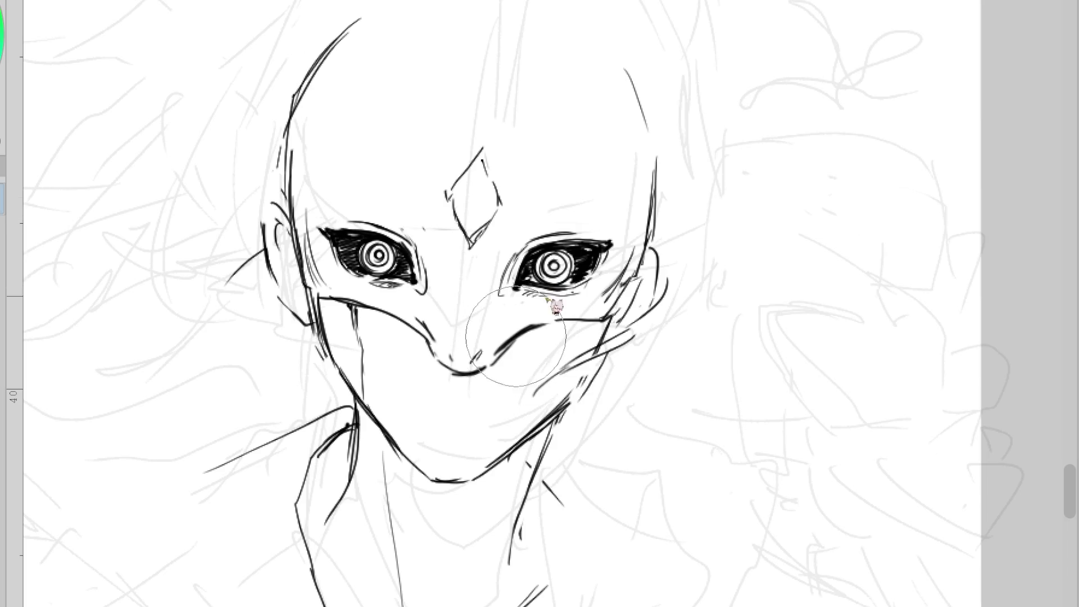
Hatch below the right eye and add shading strokes on both sides of the nose bridge
left_click_drag(528, 293, 544, 301)
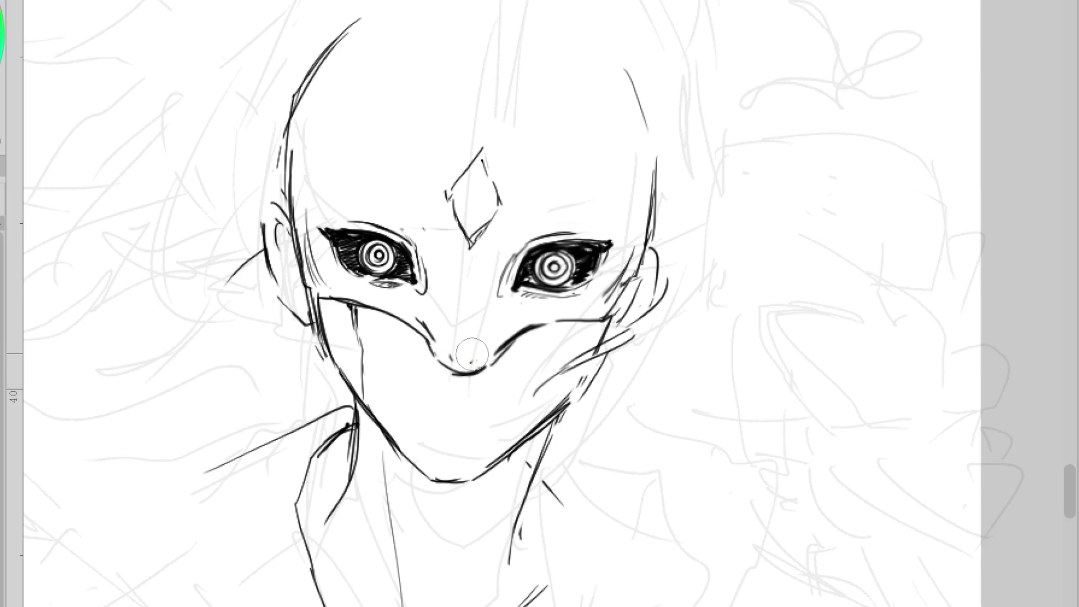
left_click_drag(434, 318, 438, 333)
left_click_drag(495, 312, 484, 336)
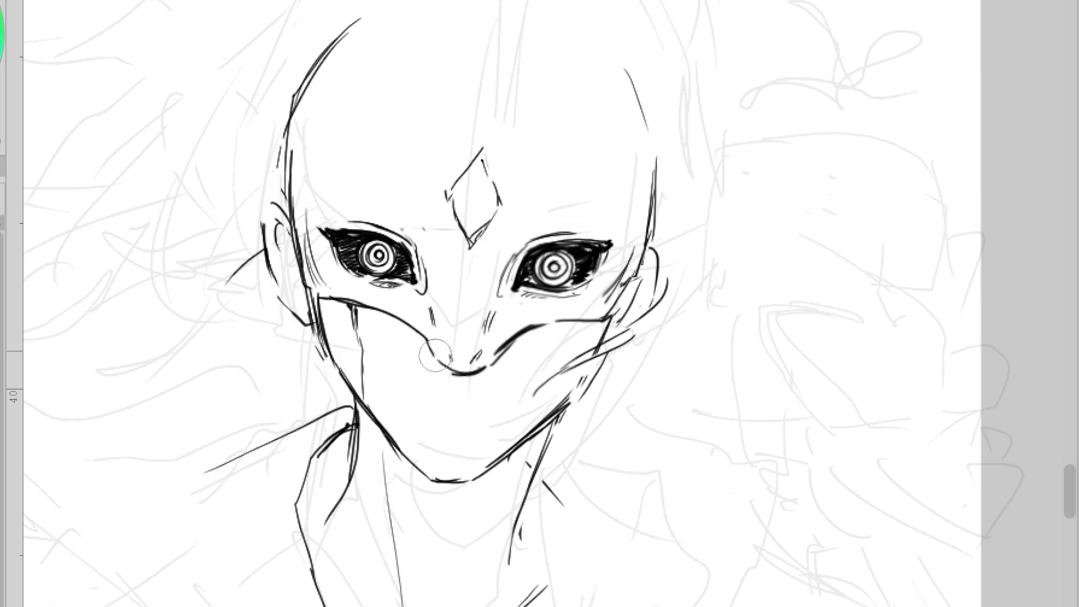
scroll(395, 448, "down", 2)
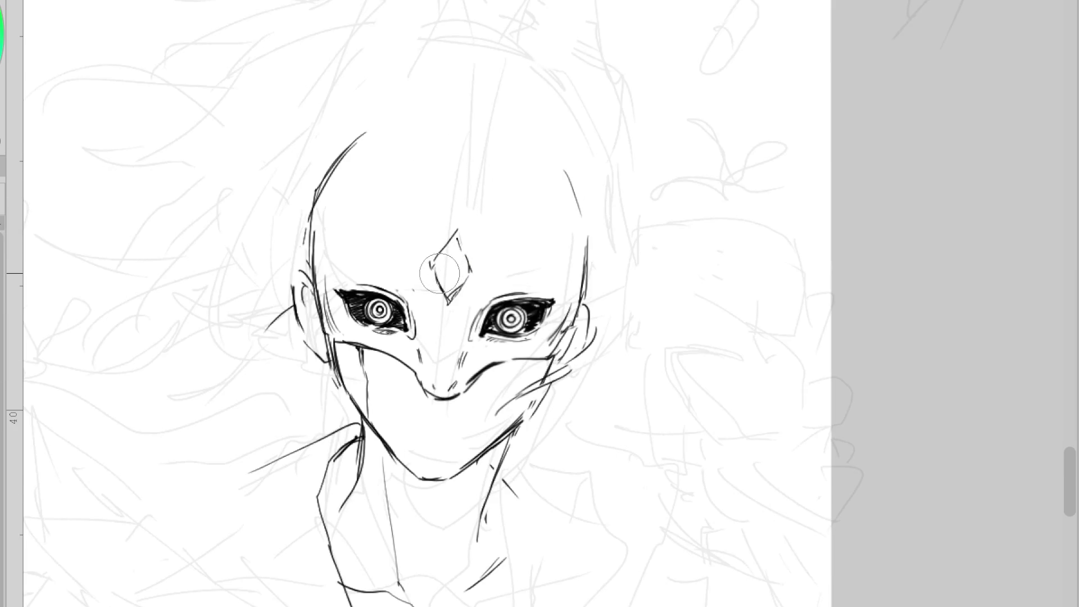
Refine the forehead diamond's edges and top spike, and add a brow stroke above the right eye
left_click_drag(429, 263, 449, 297)
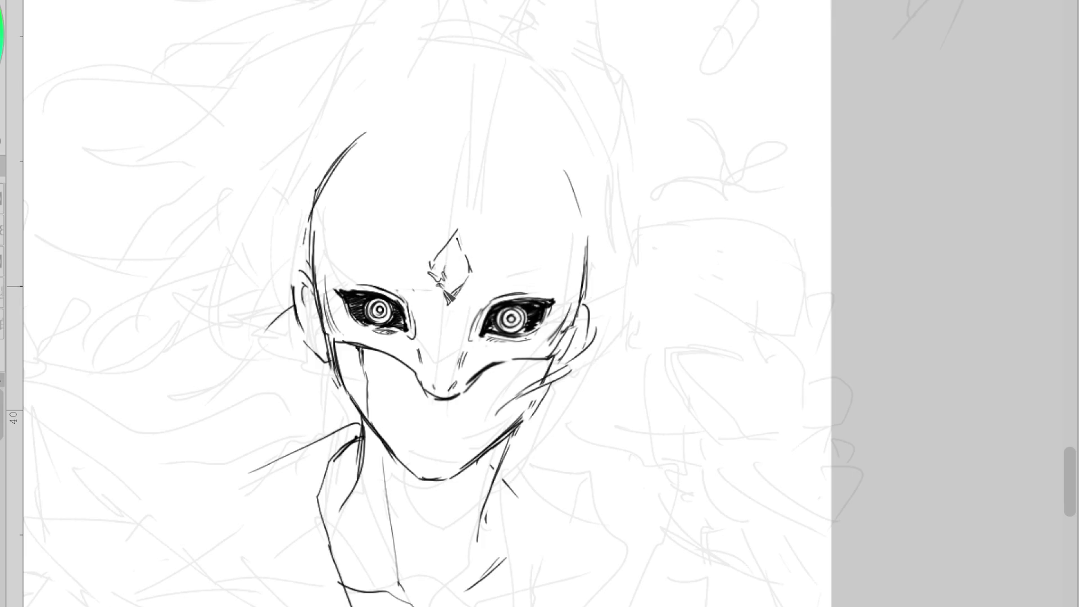
mouse_move(458, 293)
left_mouse_down()
mouse_move(471, 278)
mouse_move(448, 306)
left_mouse_up()
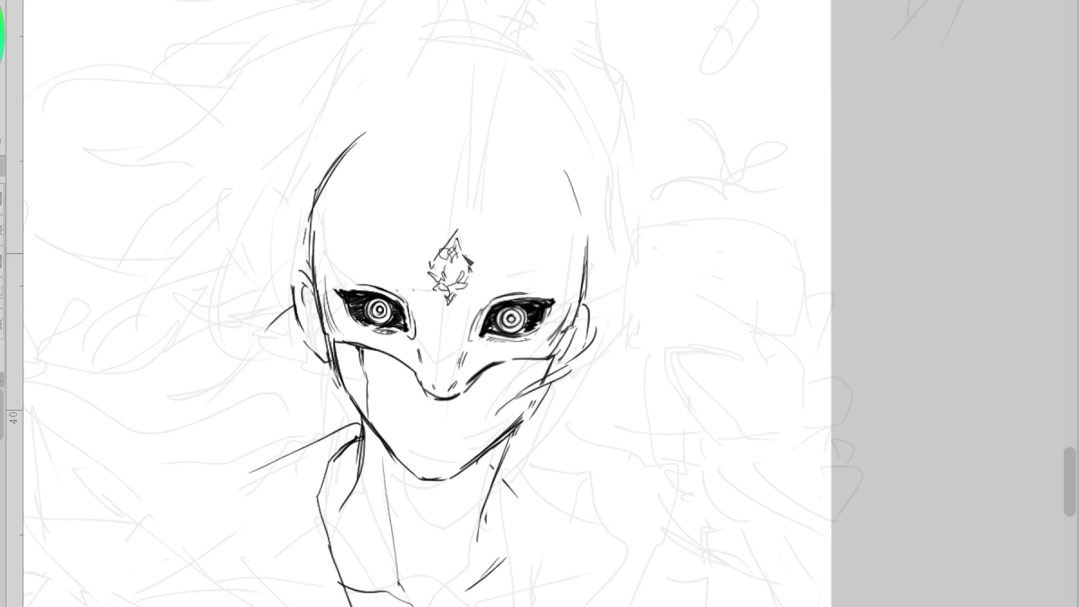
left_click_drag(456, 232, 435, 272)
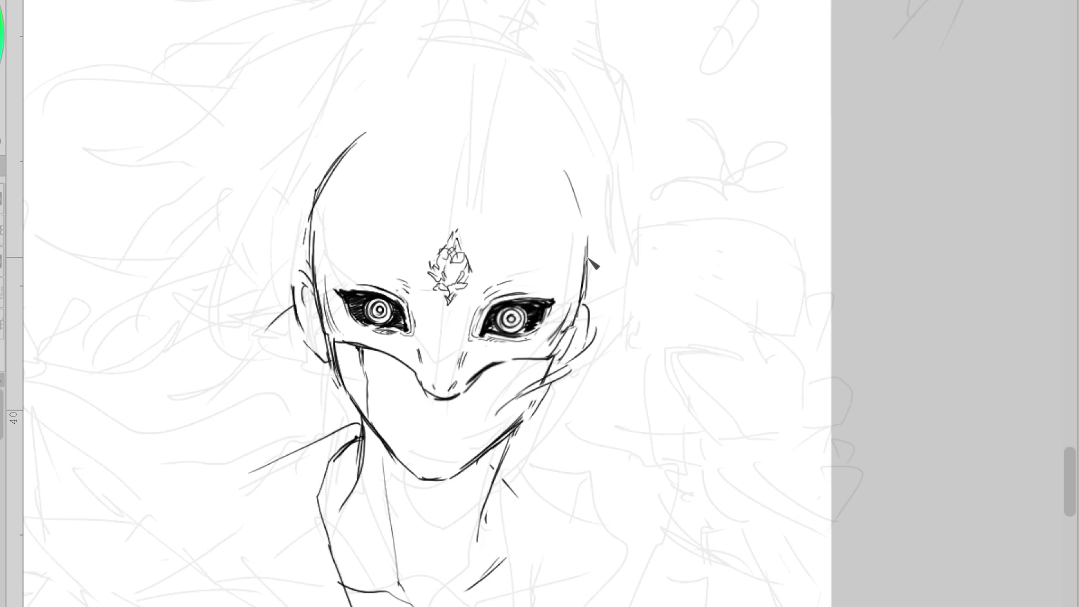
left_click_drag(503, 268, 528, 252)
Rework the chin, ink the left neck line and extend the head's left outline up to the crown
mouse_move(375, 118)
left_mouse_down()
mouse_move(339, 185)
mouse_move(330, 260)
left_mouse_up()
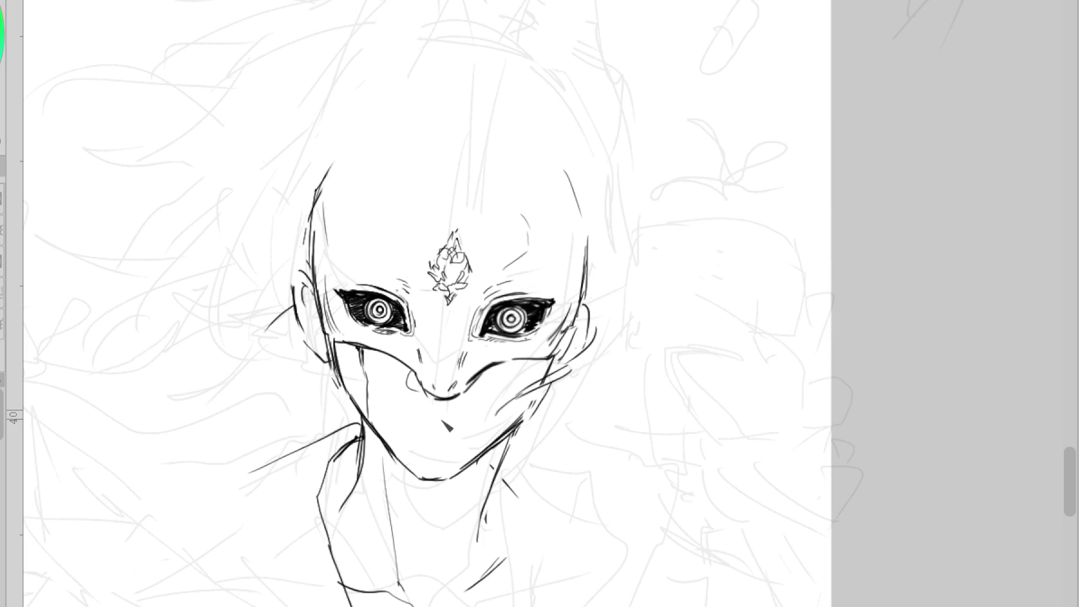
mouse_move(413, 495)
left_mouse_down()
mouse_move(455, 492)
mouse_move(489, 455)
left_mouse_up()
left_click_drag(372, 443, 393, 493)
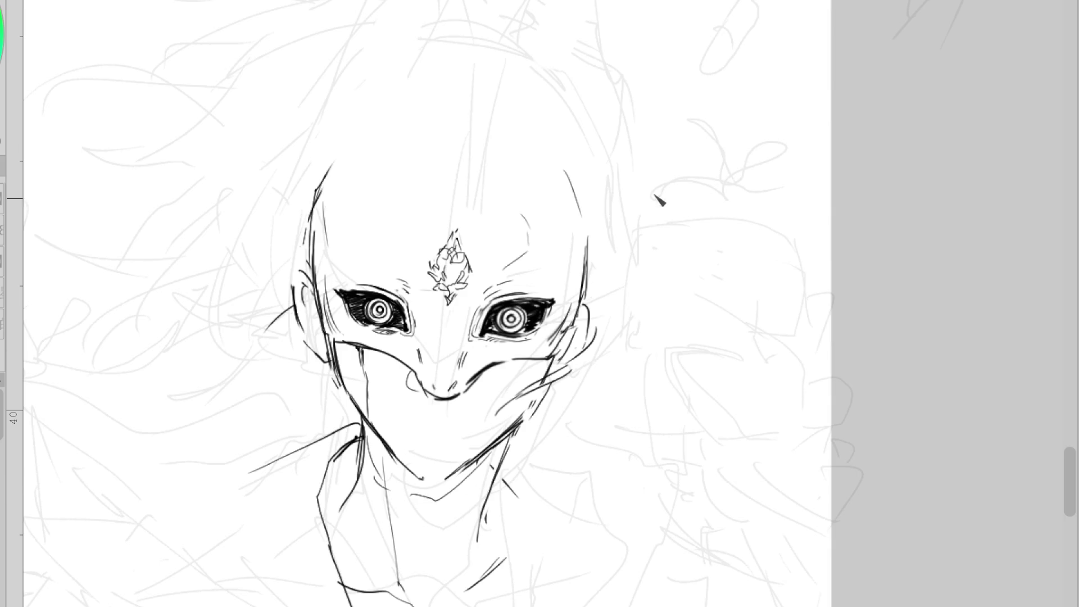
left_click_drag(318, 219, 337, 129)
left_click_drag(331, 168, 359, 56)
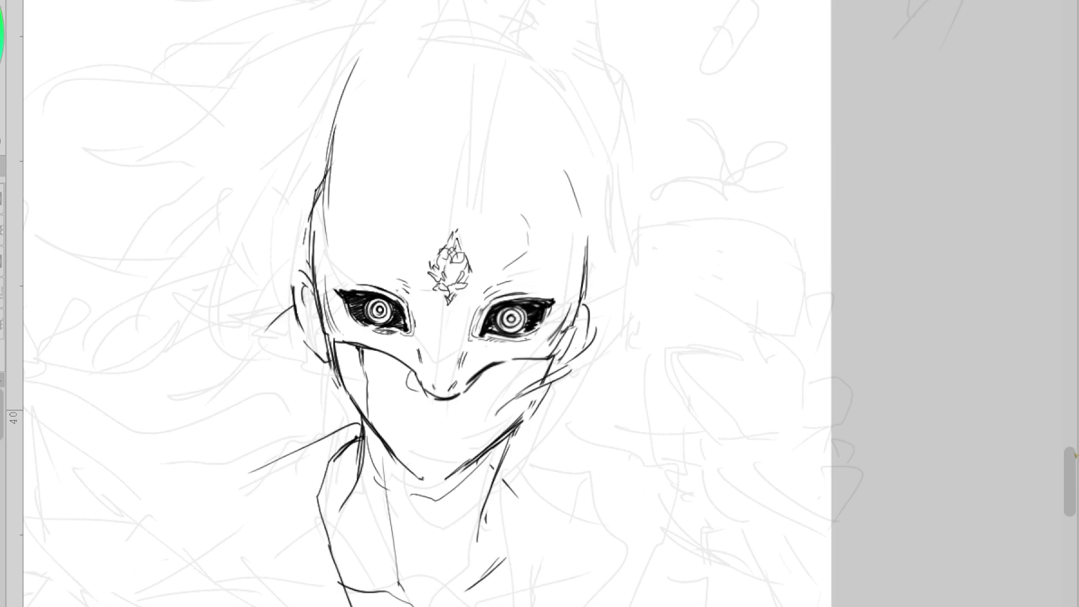
Redraw the right forehead contour line and add short marks across the forehead
scroll(427, 303, "up", 3)
scroll(427, 303, "up", 1)
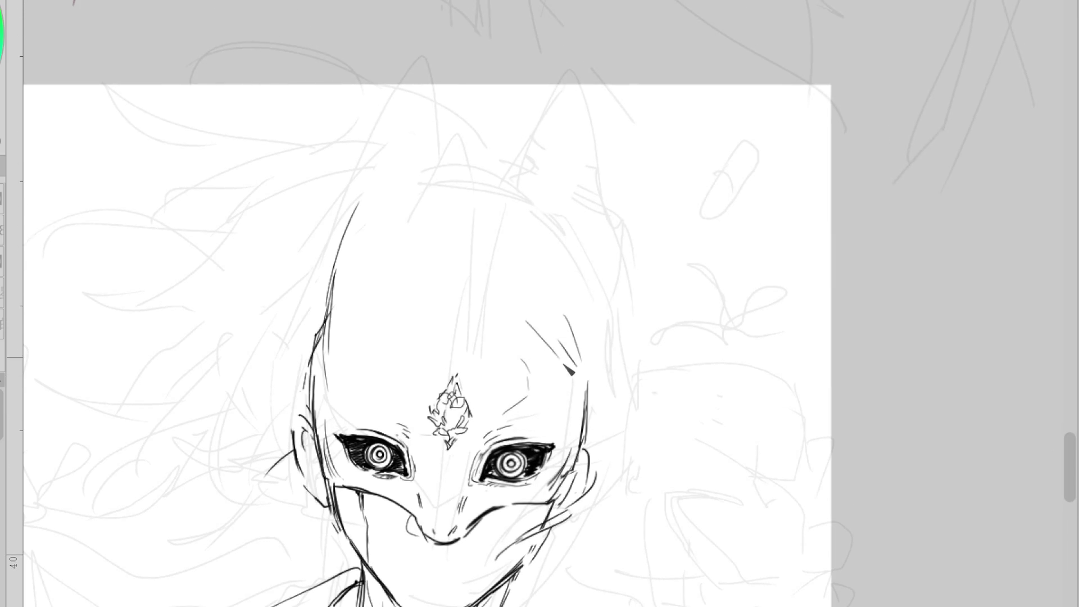
left_click_drag(528, 313, 559, 432)
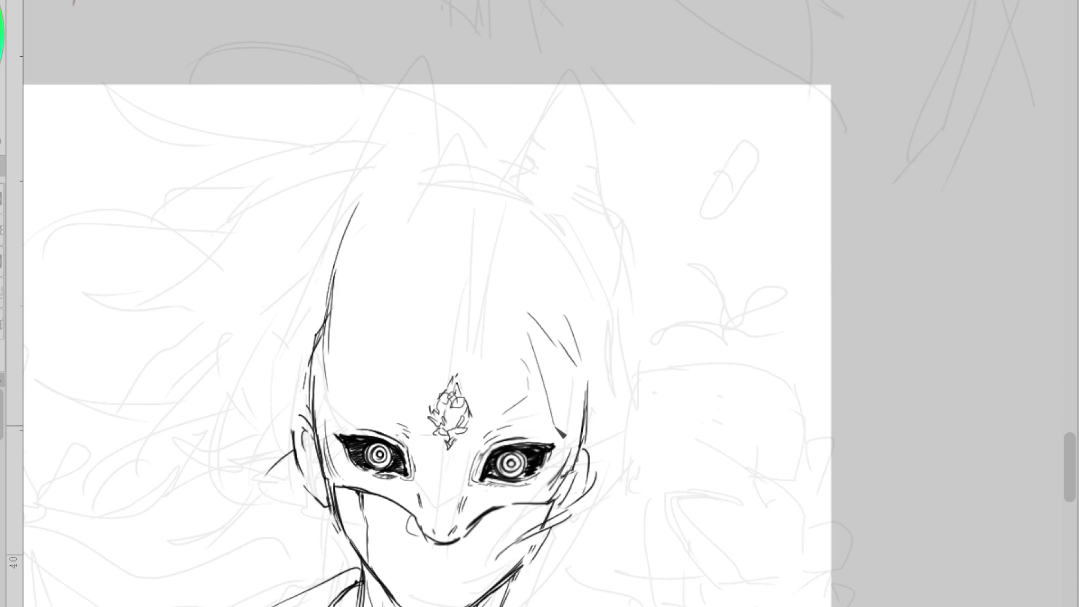
key("ctrl+z")
left_click_drag(555, 360, 547, 422)
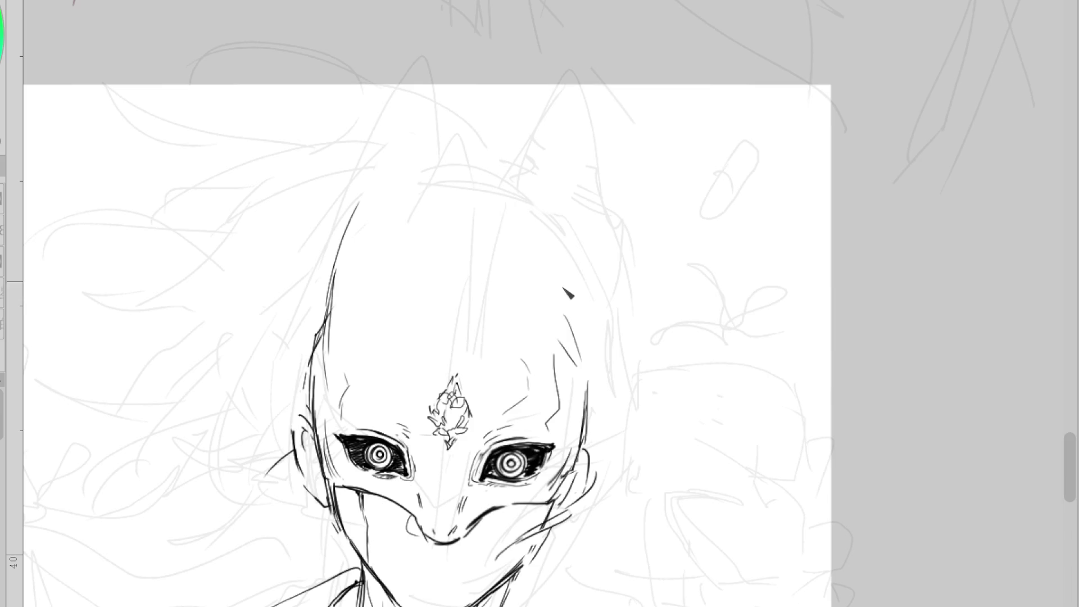
left_click_drag(494, 296, 557, 191)
key("ctrl+z")
left_click_drag(465, 300, 450, 299)
mouse_move(465, 306)
left_mouse_down()
mouse_move(455, 305)
mouse_move(479, 292)
mouse_move(528, 164)
mouse_move(589, 352)
left_mouse_up()
Outline the right ear with a high pointed tip and ink short strokes on both face edges
left_click_drag(581, 248, 584, 374)
key("ctrl+z")
key("ctrl+z")
mouse_move(494, 241)
left_mouse_down()
mouse_move(554, 146)
mouse_move(589, 359)
mouse_move(595, 282)
mouse_move(553, 147)
left_mouse_up()
mouse_move(461, 304)
left_mouse_down()
mouse_move(447, 236)
mouse_move(363, 204)
left_mouse_up()
key("ctrl+z")
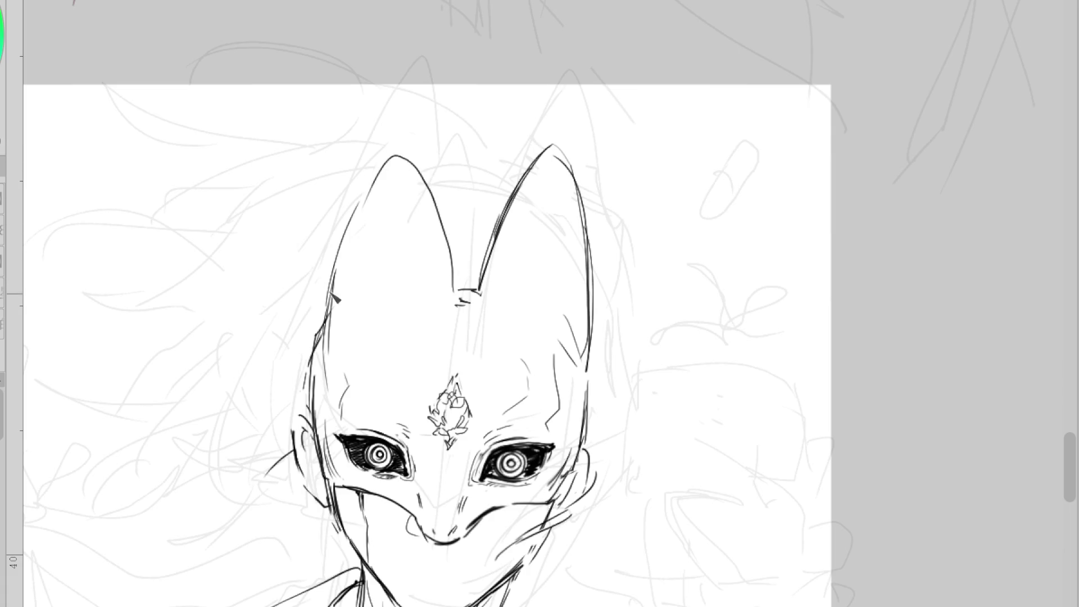
key("ctrl+z")
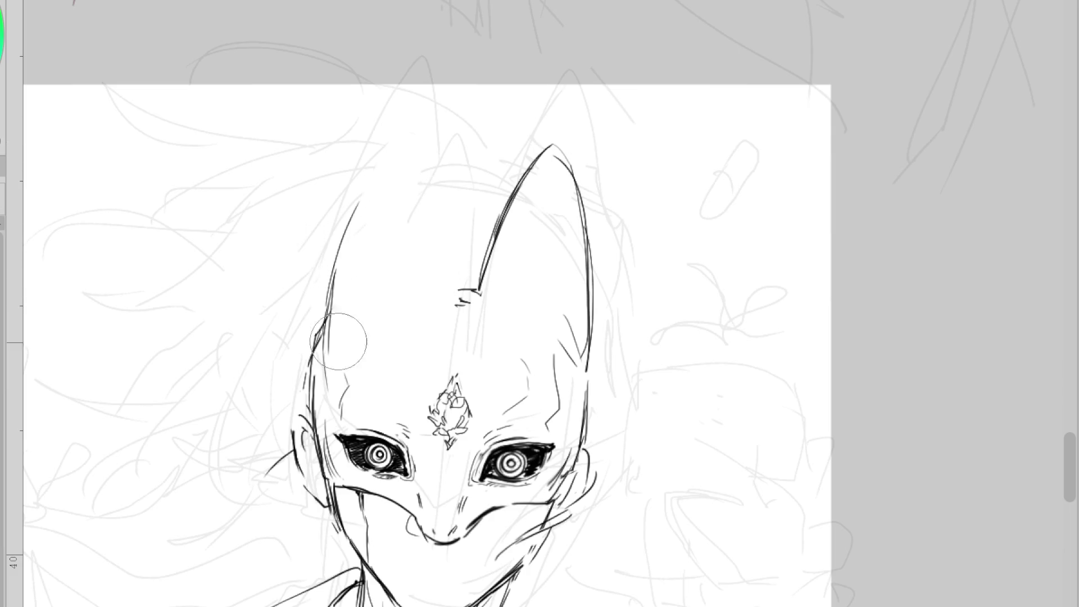
left_click_drag(326, 345, 310, 388)
left_click_drag(578, 371, 587, 400)
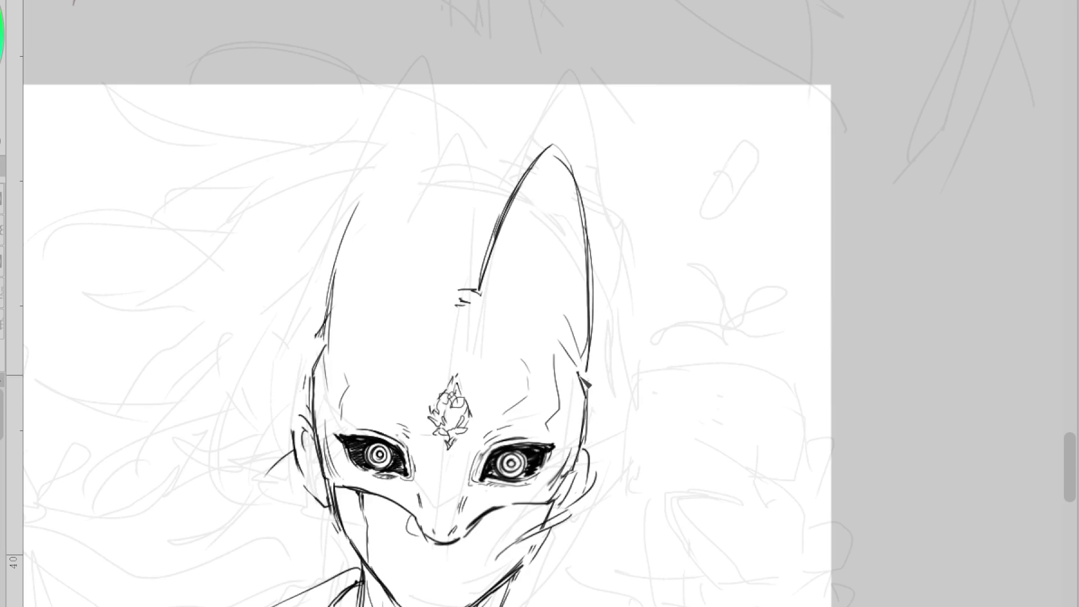
Redraw the right ear's inner outline up to its tip and try the left ear's inner edge
left_click_drag(555, 145, 504, 210)
left_click_drag(478, 295, 570, 153)
mouse_move(520, 194)
left_mouse_down()
mouse_move(471, 289)
mouse_move(423, 157)
left_mouse_up()
key("ctrl+z")
left_click_drag(458, 290, 408, 151)
key("ctrl+z")
left_click_drag(458, 297, 430, 157)
key("ctrl+z")
mouse_move(456, 303)
left_mouse_down()
mouse_move(446, 168)
mouse_move(434, 150)
mouse_move(446, 205)
mouse_move(397, 141)
mouse_move(348, 250)
left_mouse_up()
key("ctrl+z")
Erase and redraw the left ear tip, then ink an inner line down the left ear
key("e")
left_click_drag(457, 152, 429, 200)
key("p")
left_click_drag(405, 150, 450, 269)
left_click_drag(382, 168, 359, 230)
key("ctrl+z")
left_click_drag(367, 194, 361, 336)
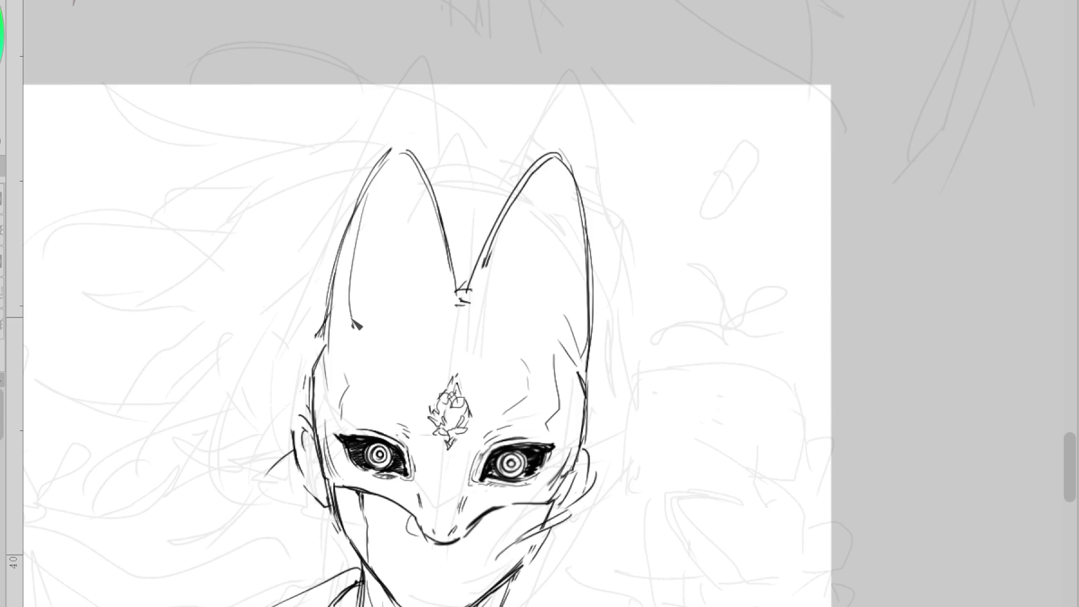
left_click_drag(353, 298, 356, 318)
Add inner lines to both the right and left ears
mouse_move(574, 230)
left_mouse_down()
mouse_move(568, 332)
mouse_move(556, 342)
left_mouse_up()
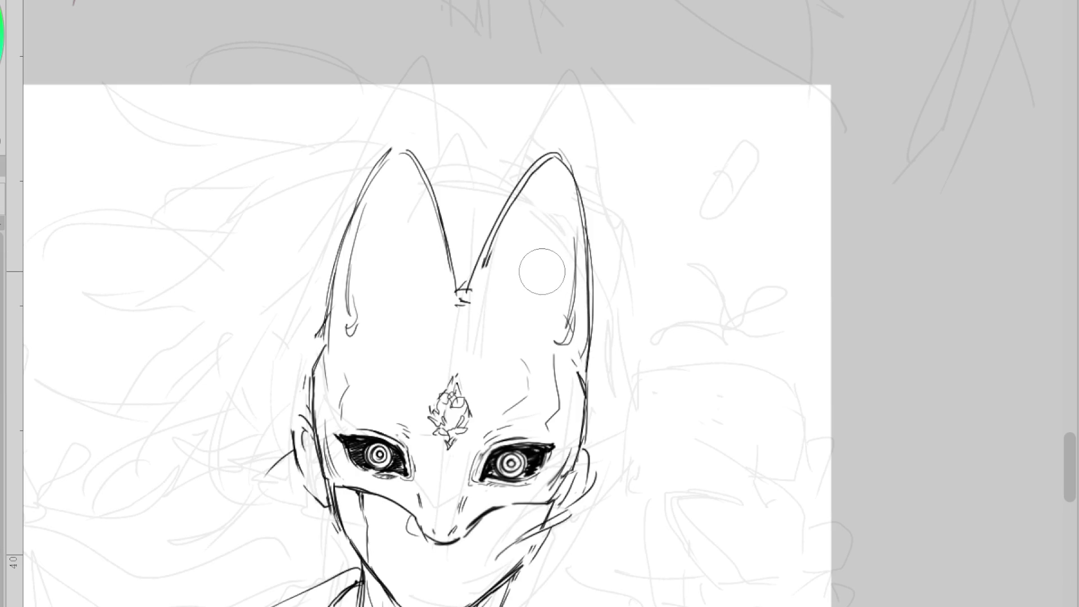
left_click_drag(513, 240, 493, 306)
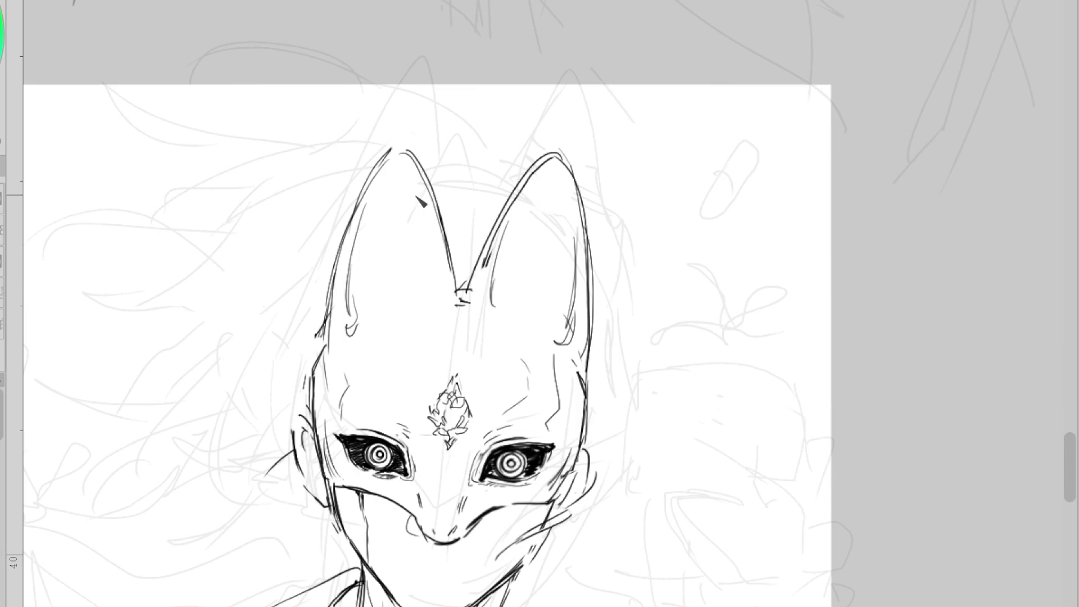
left_click_drag(429, 196, 438, 297)
left_click_drag(425, 220, 435, 308)
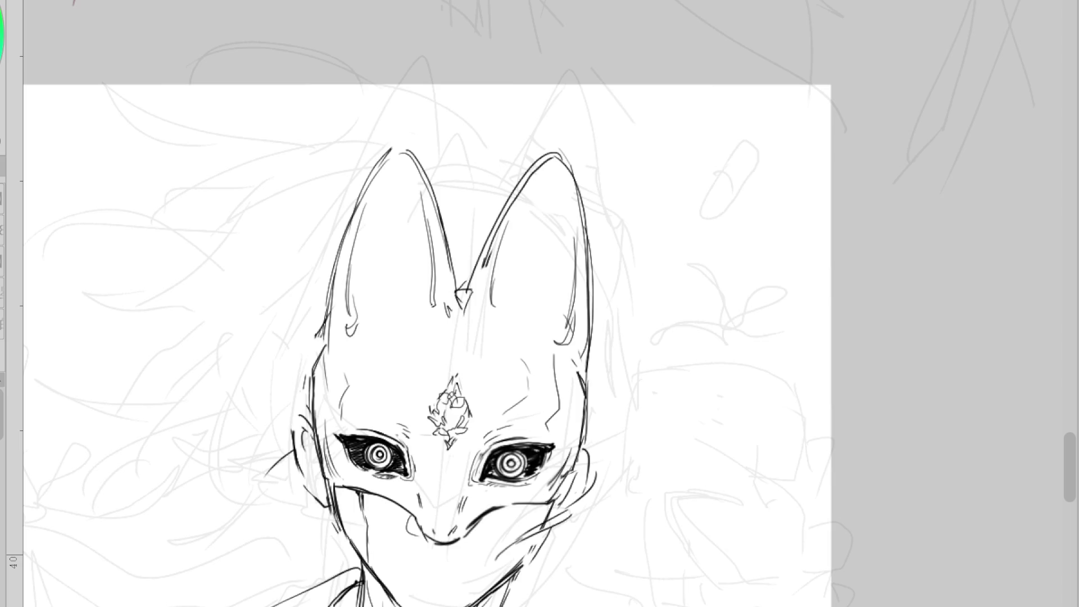
Ink brow strokes over both eyes and hatch the bases of both ears
left_click_drag(501, 310, 534, 329)
left_click_drag(417, 308, 381, 322)
left_click_drag(426, 282, 405, 297)
left_click_drag(492, 289, 507, 286)
left_click_drag(420, 277, 414, 288)
left_click_drag(494, 286, 506, 302)
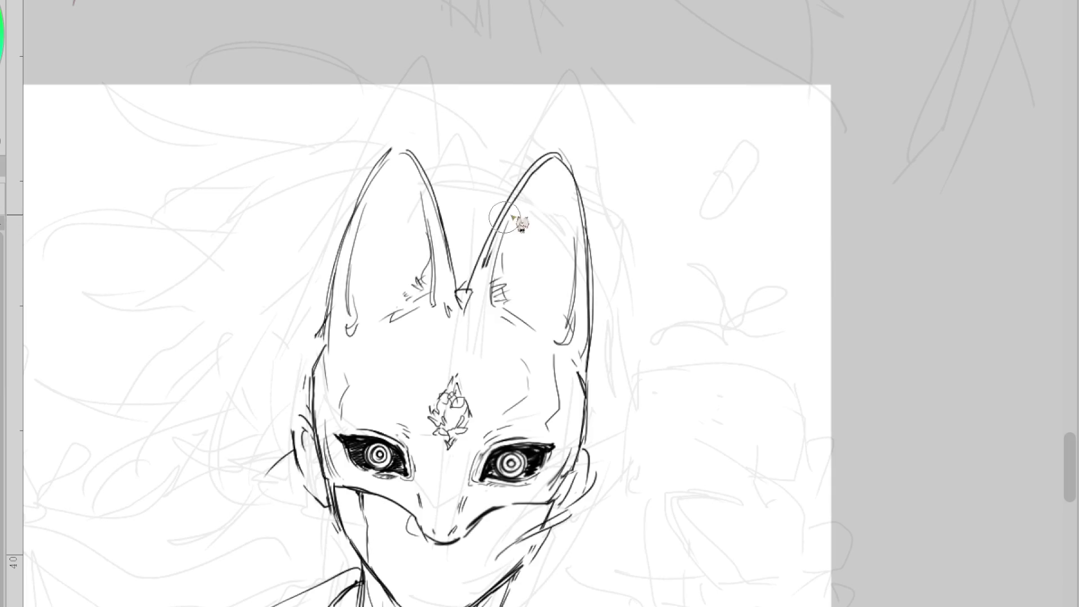
left_click_drag(484, 259, 477, 295)
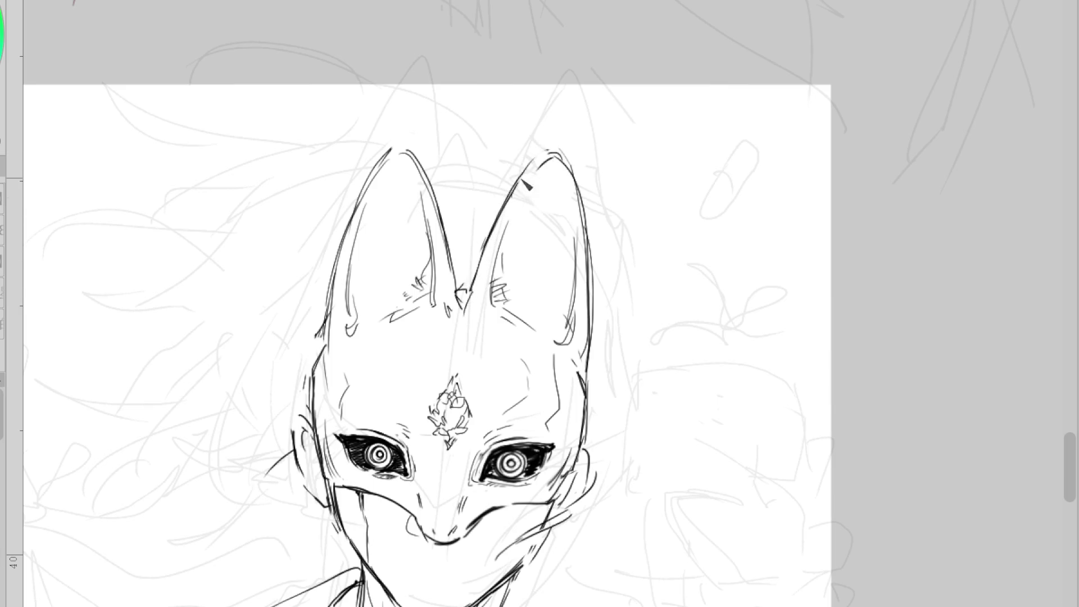
Sharpen the right ear tip and inner edge, ink the left cheek edge and a forehead line
left_click_drag(531, 164, 587, 215)
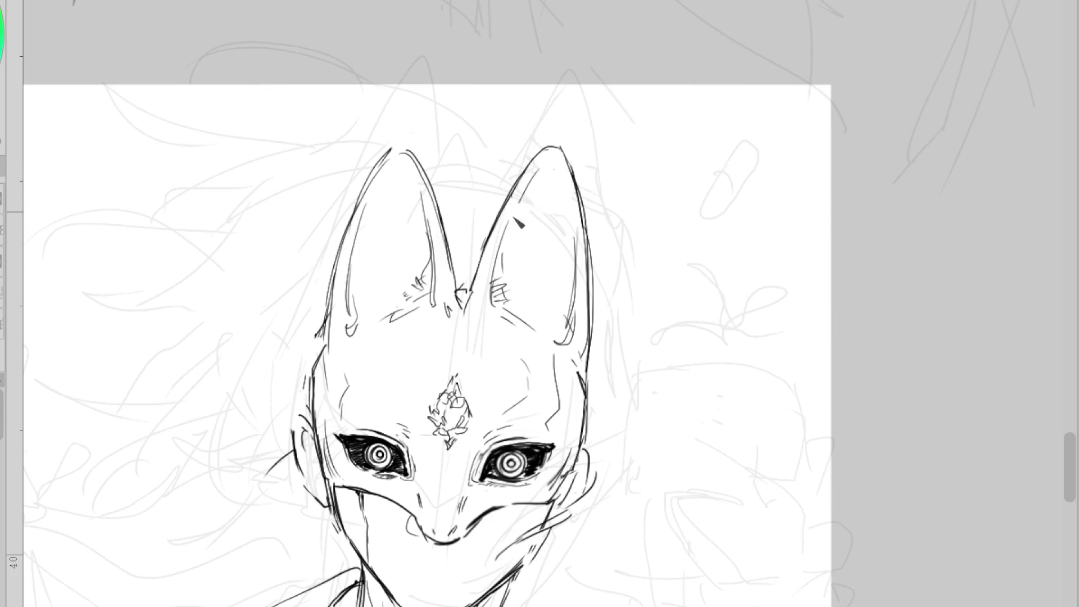
left_click_drag(562, 173, 564, 351)
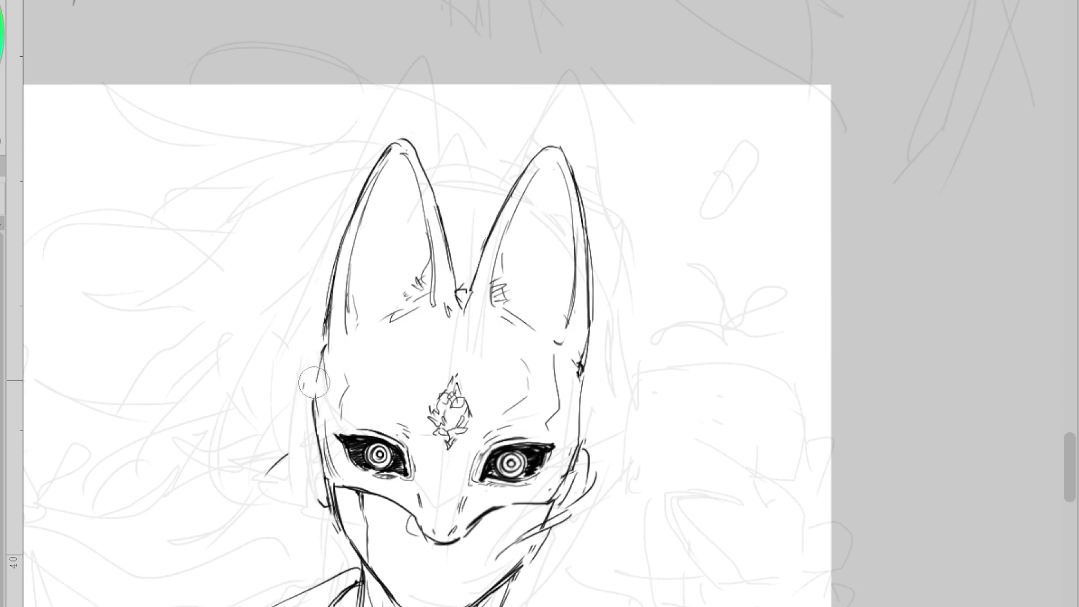
left_click_drag(318, 381, 315, 420)
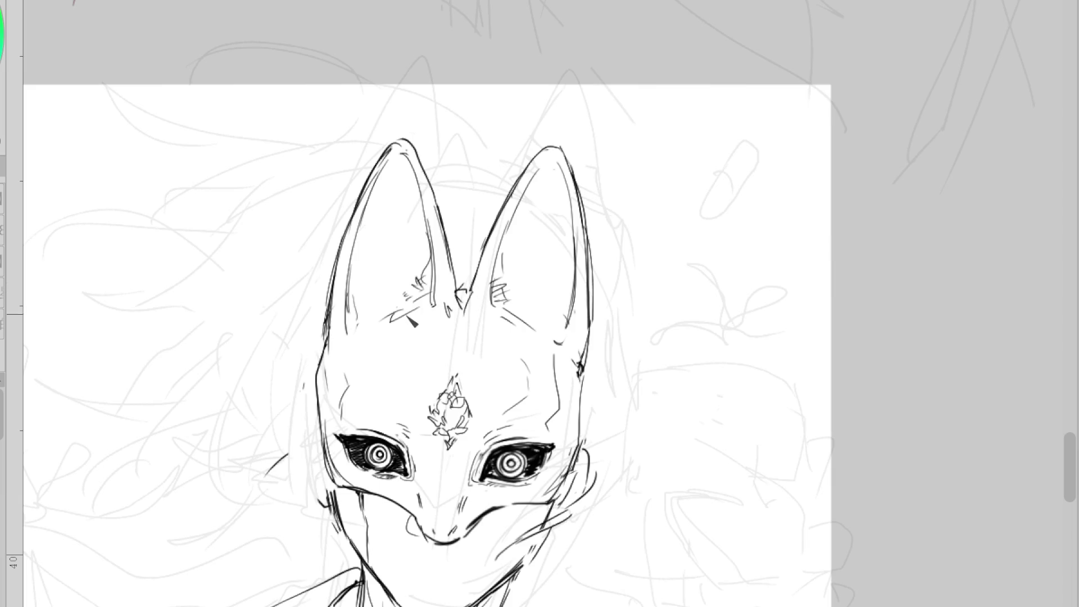
left_click_drag(393, 323, 350, 336)
left_click_drag(543, 340, 549, 343)
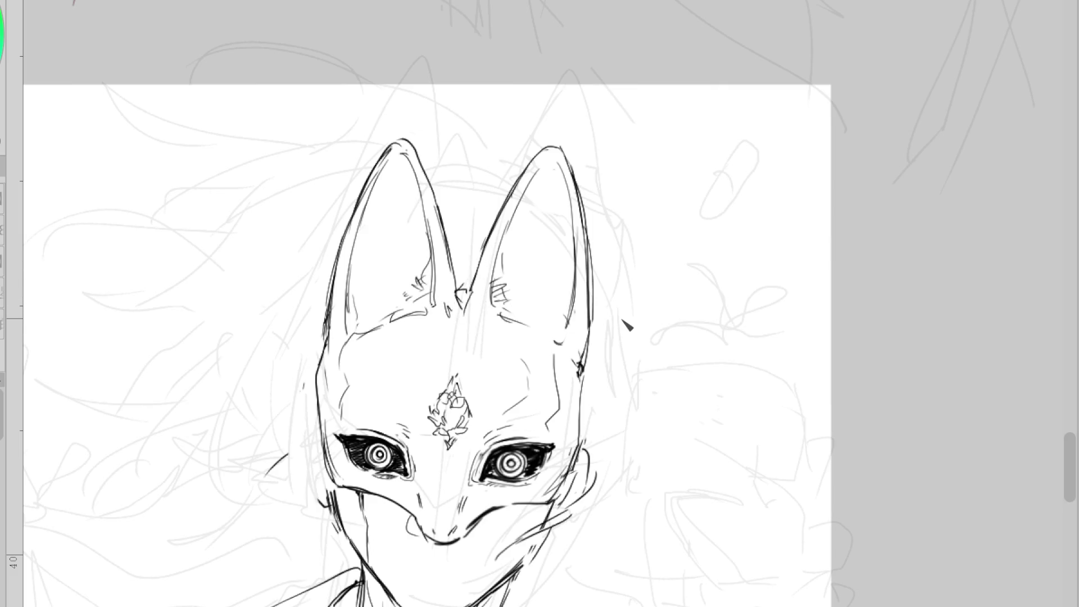
Extend and redraw the mouth line's left part, then erase its hooked right end
scroll(628, 320, "down", 2)
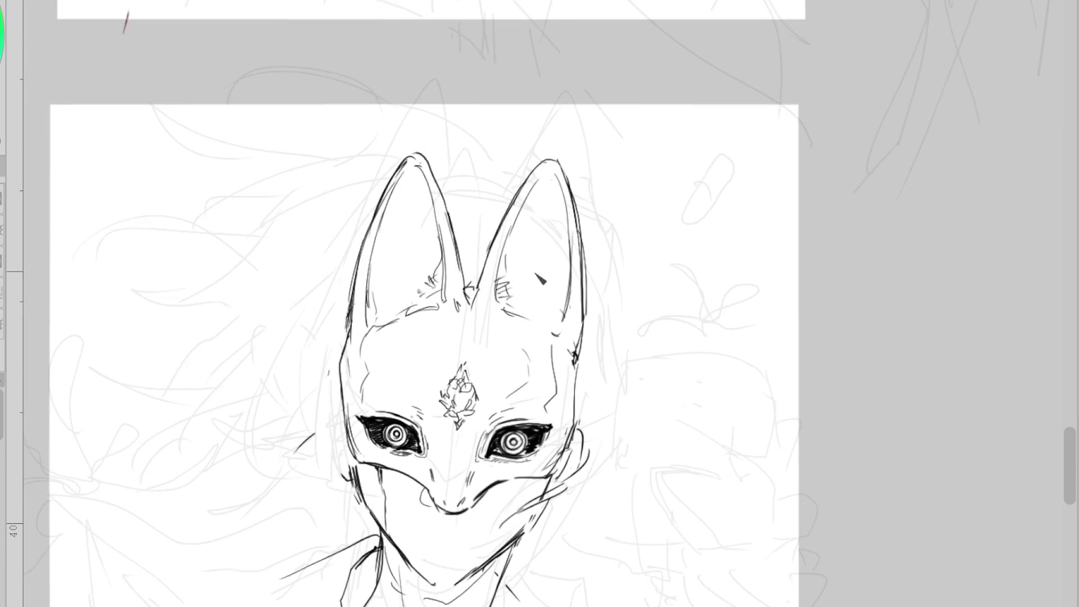
scroll(542, 340, "up", 1)
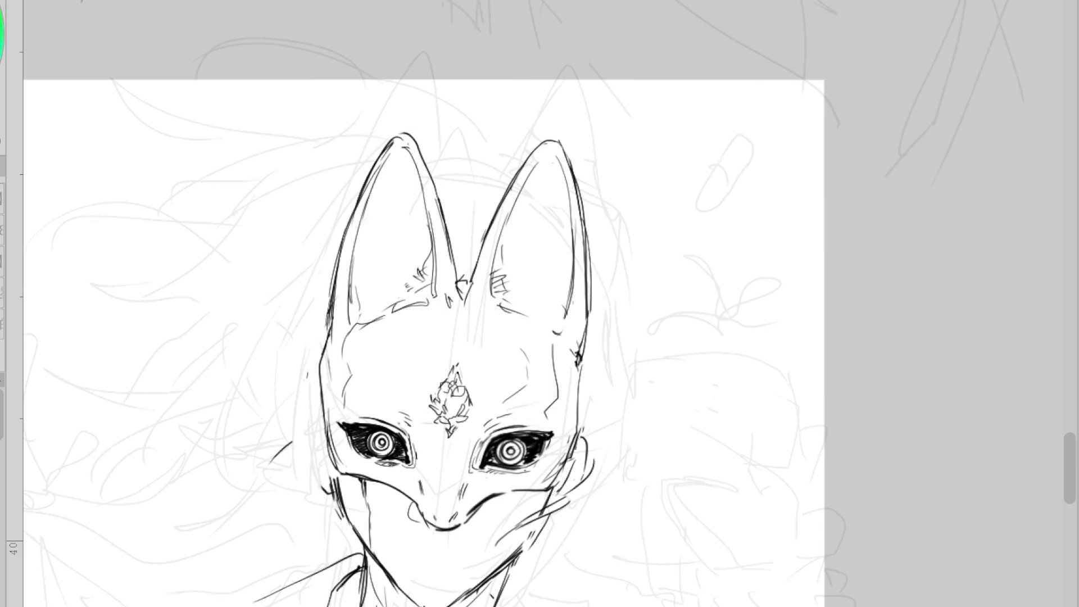
scroll(421, 452, "down", 3)
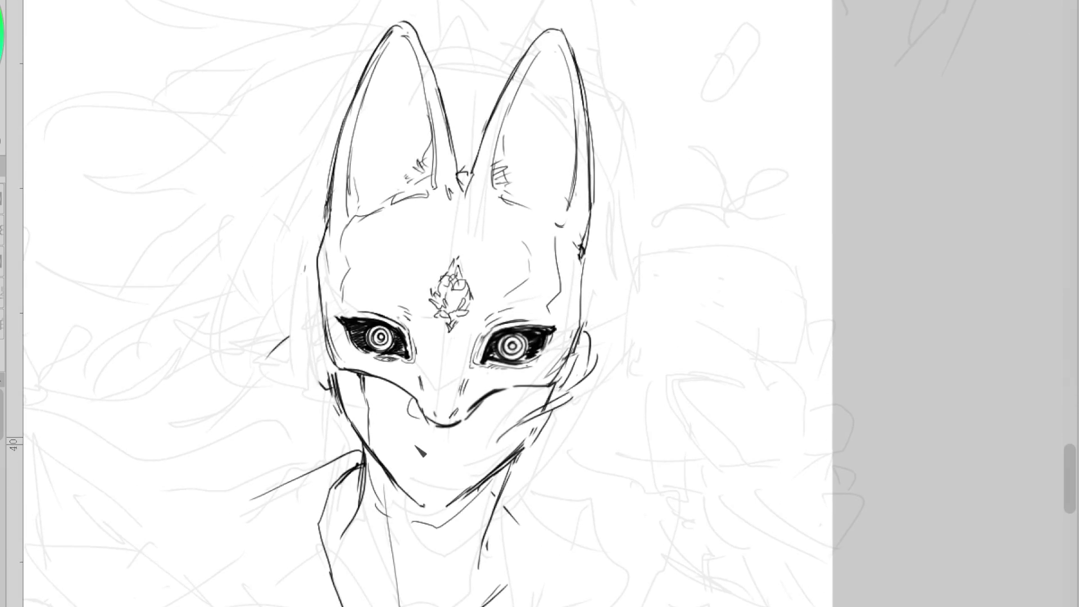
scroll(421, 452, "up", 1)
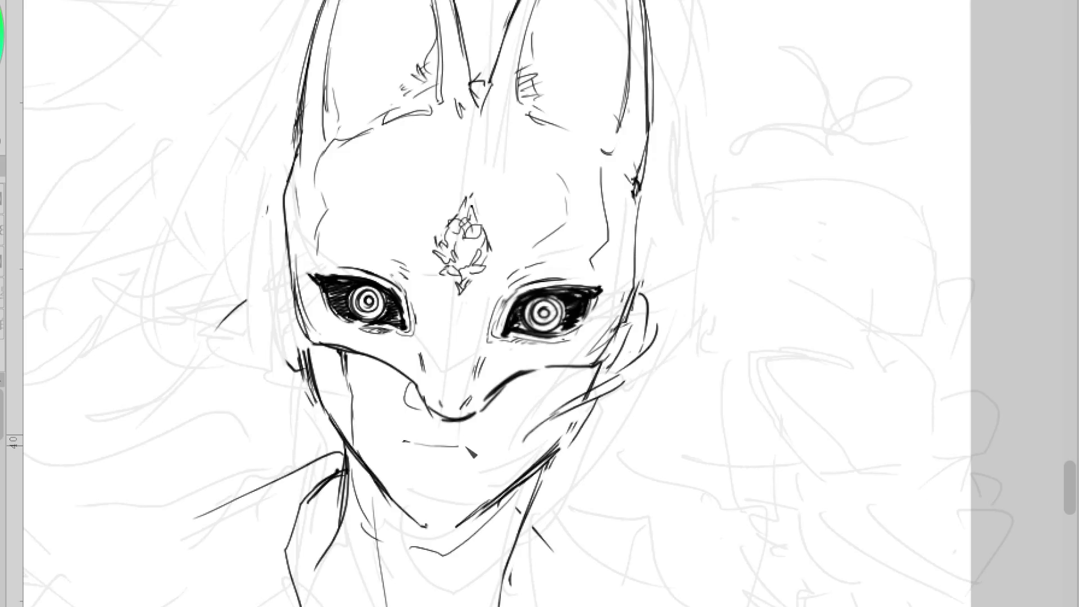
left_click_drag(444, 446, 461, 449)
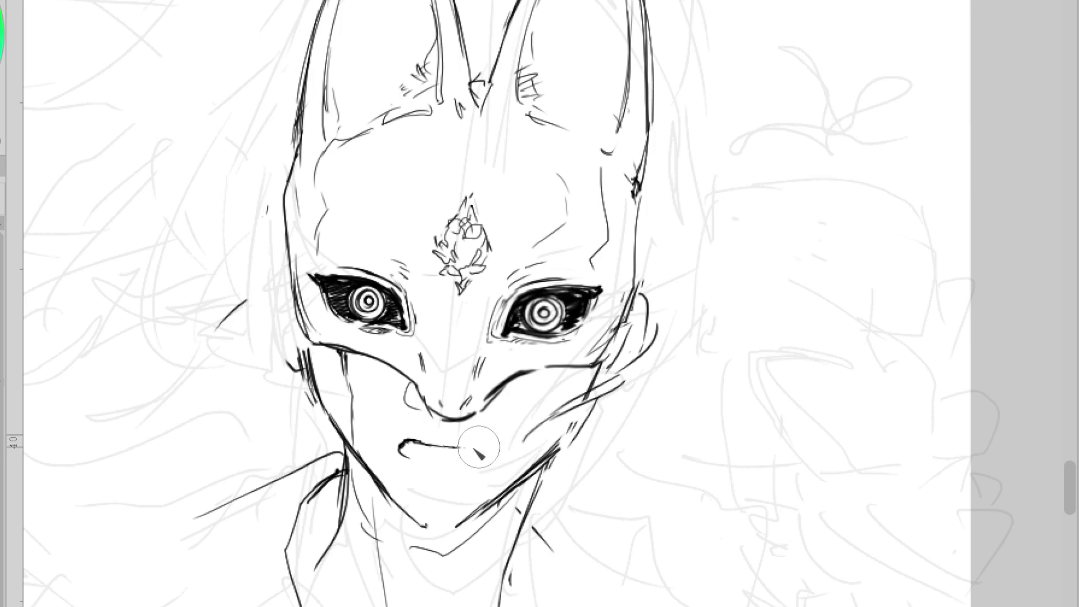
left_click_drag(469, 447, 439, 447)
key("ctrl+z")
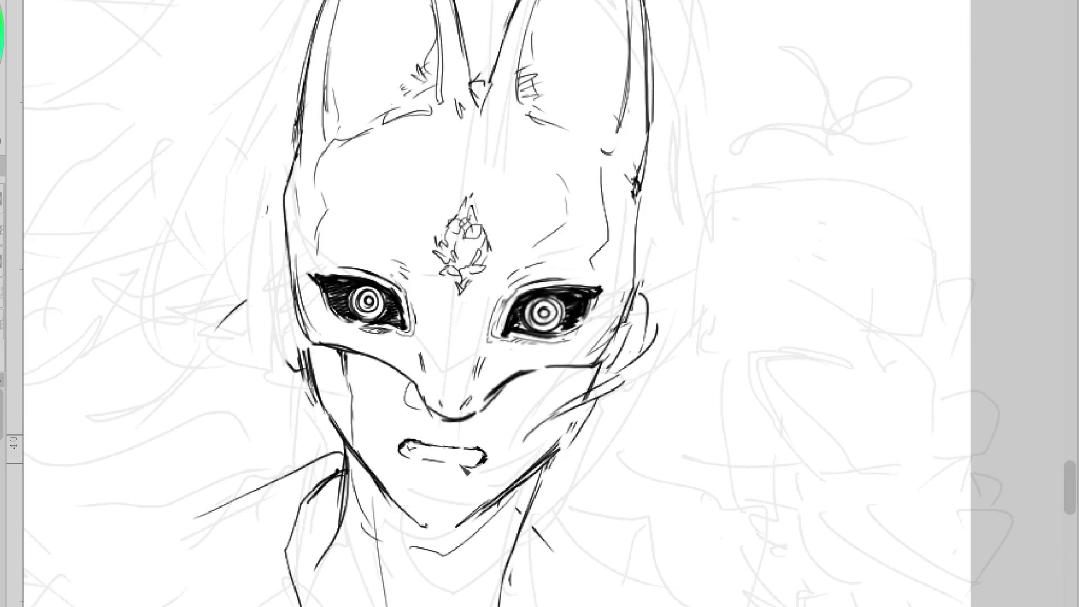
mouse_move(430, 446)
left_mouse_down()
mouse_move(396, 449)
mouse_move(466, 449)
mouse_move(398, 449)
mouse_move(450, 455)
mouse_move(408, 449)
left_mouse_up()
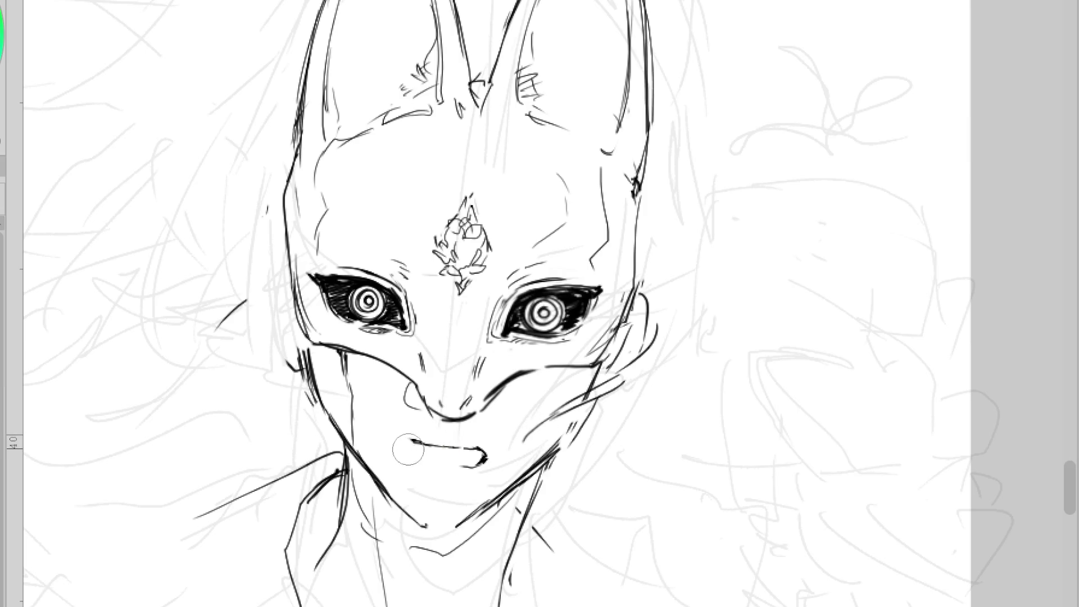
mouse_move(486, 455)
left_mouse_down()
mouse_move(472, 464)
mouse_move(413, 443)
left_mouse_up()
Redraw the lower-left jaw, erase stray sketch lines, and rework the left ear contour and right neck edge
scroll(530, 431, "down", 1)
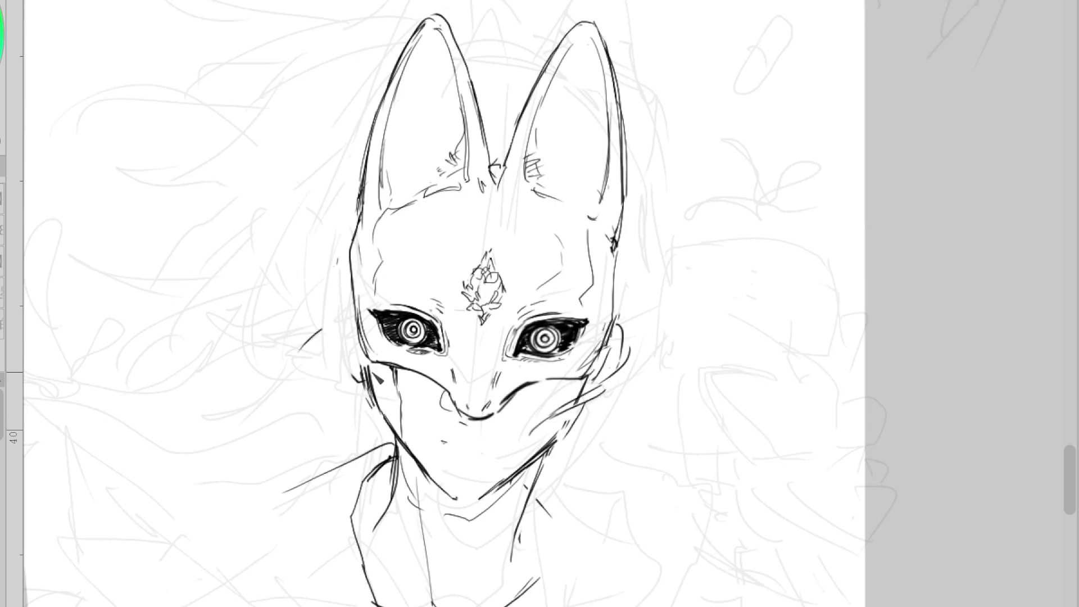
mouse_move(382, 365)
left_mouse_down()
mouse_move(354, 393)
mouse_move(387, 416)
mouse_move(407, 454)
left_mouse_up()
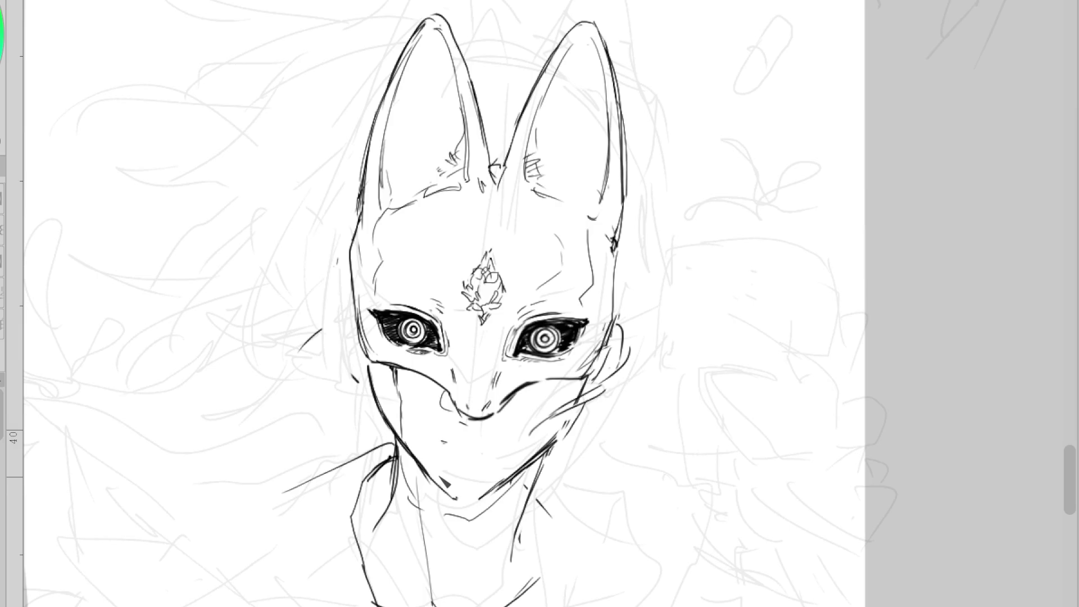
left_click_drag(366, 387, 345, 354)
left_click_drag(358, 316, 347, 360)
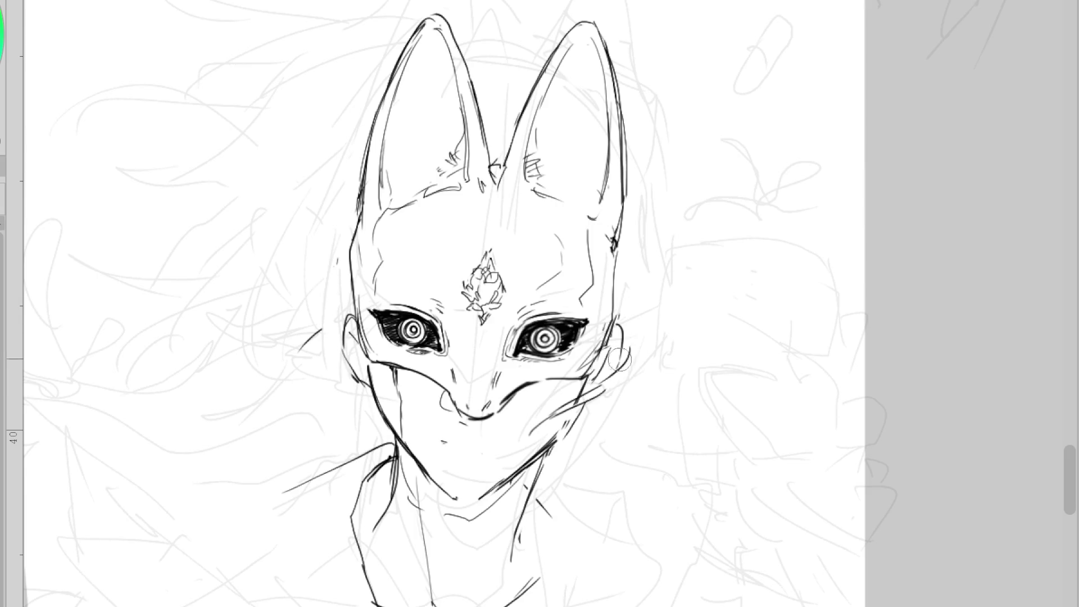
left_click_drag(626, 320, 612, 366)
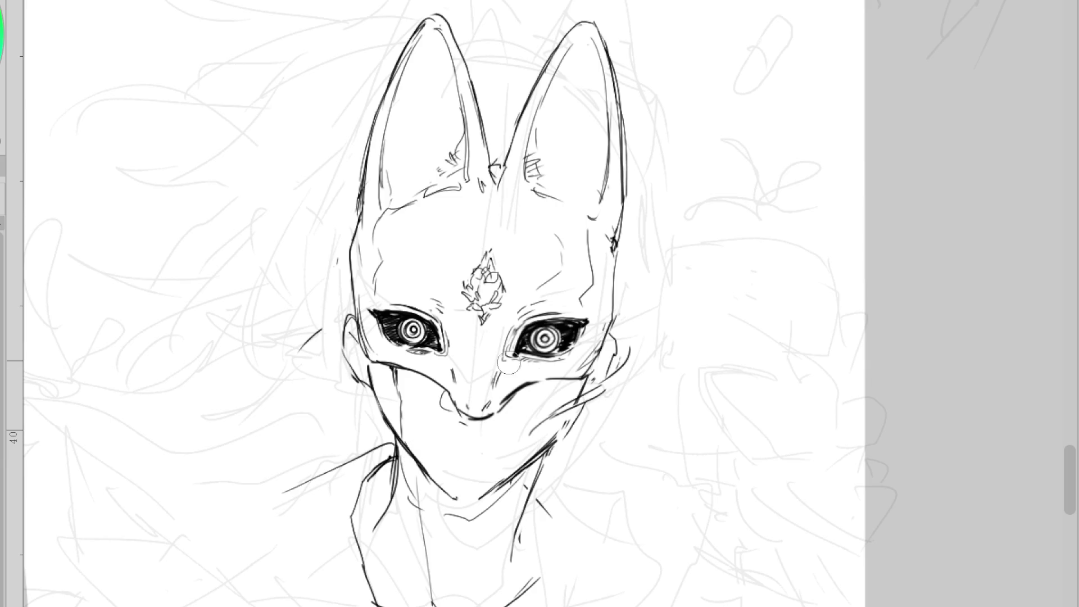
left_click_drag(593, 369, 579, 401)
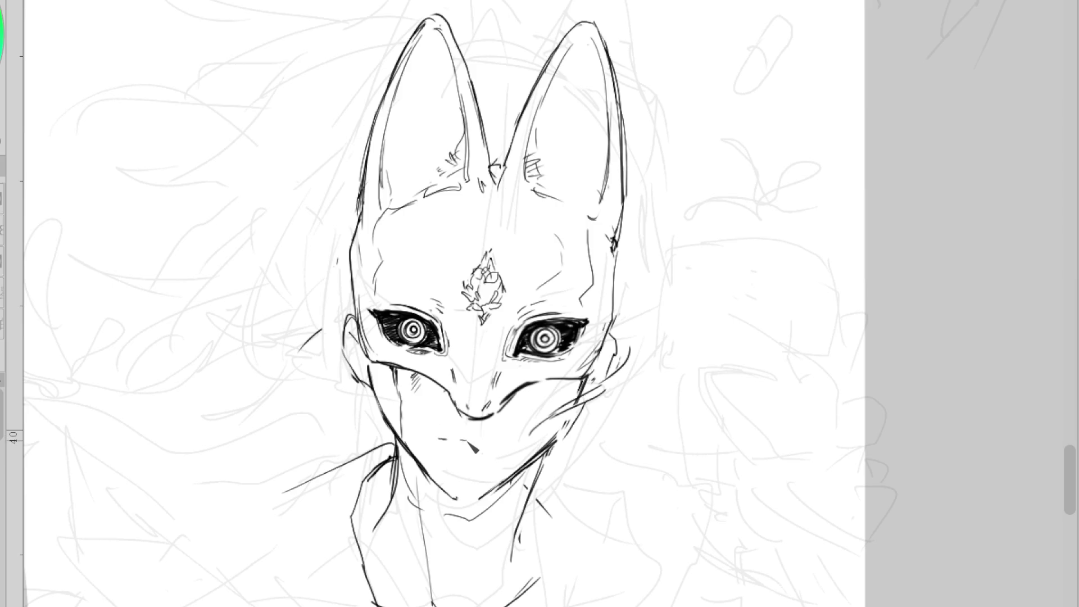
Erase the dashed mouth line's right part, clean its end, and rework the left eye's hatching
scroll(510, 450, "up", 1)
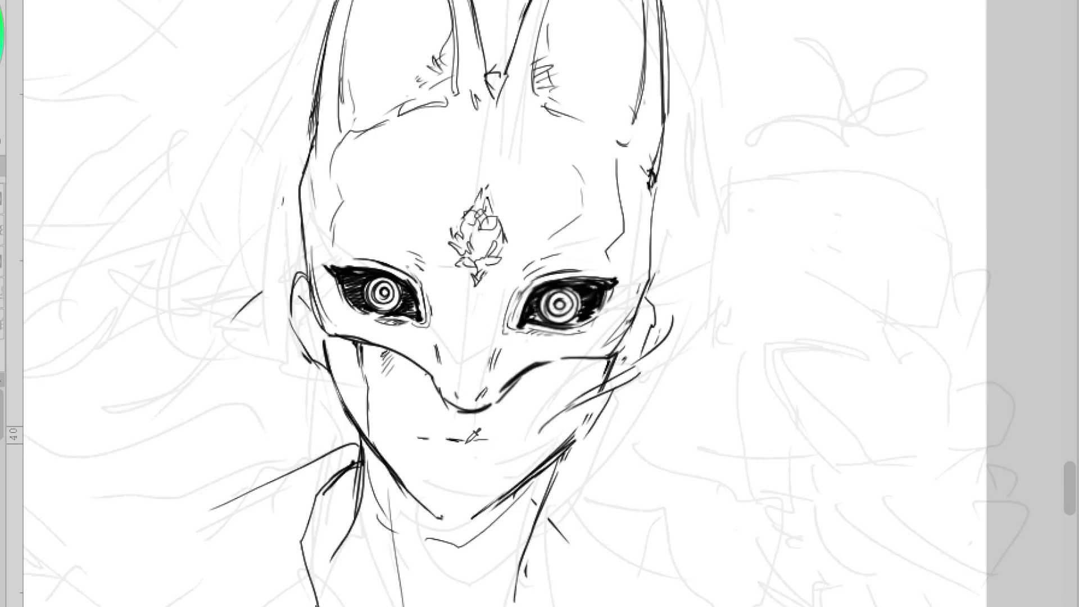
left_click_drag(489, 441, 451, 446)
left_click_drag(490, 461, 503, 455)
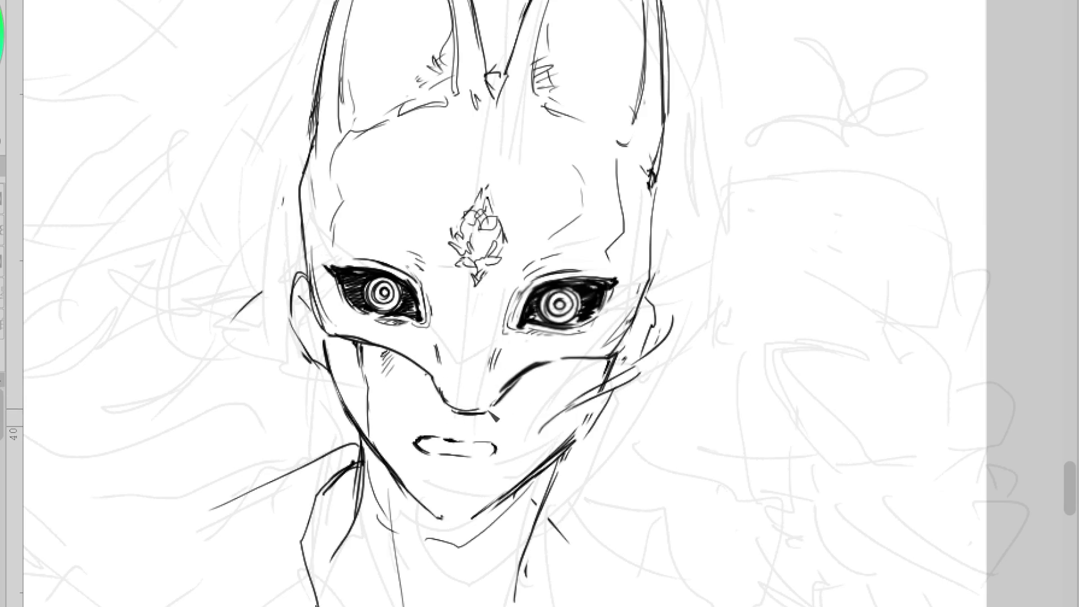
scroll(464, 396, "up", 3)
scroll(503, 440, "down", 3)
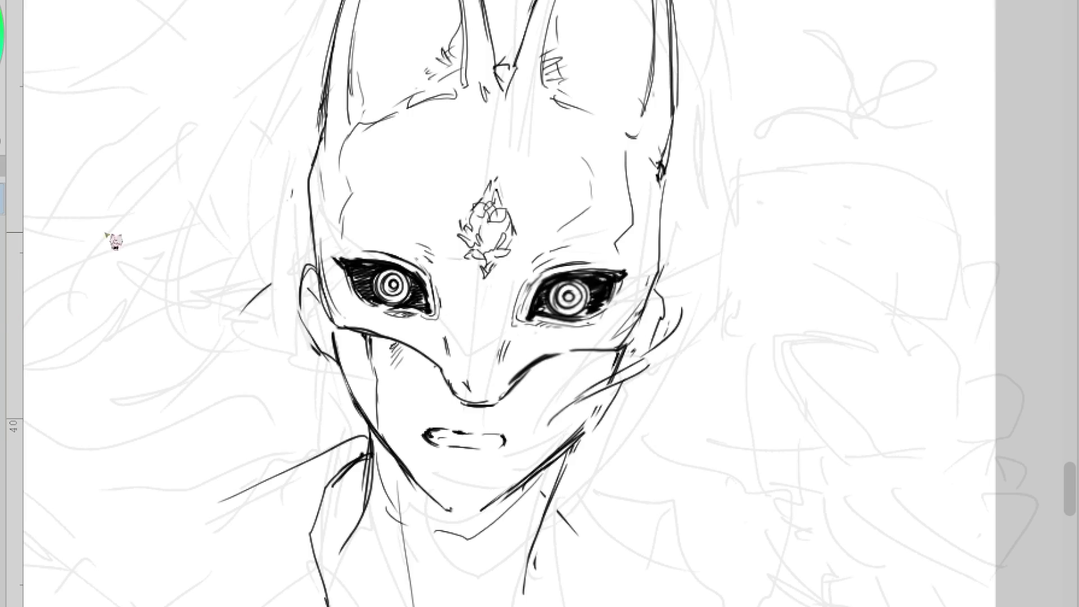
left_click_drag(394, 286, 426, 316)
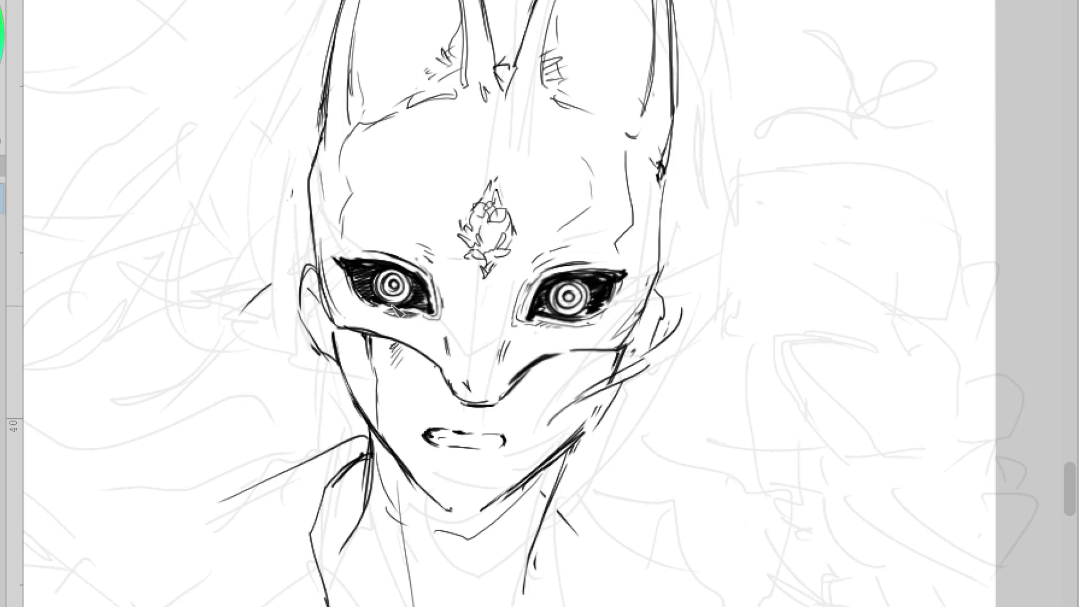
scroll(564, 310, "down", 1)
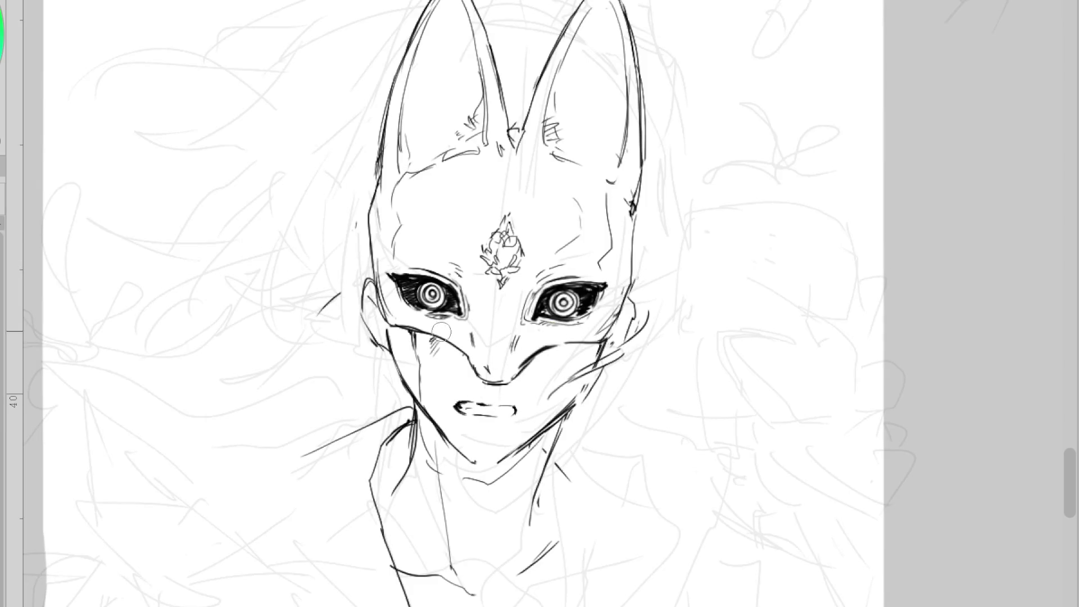
Darken the left cheek edge and strengthen both neck lines
left_click_drag(396, 334, 416, 394)
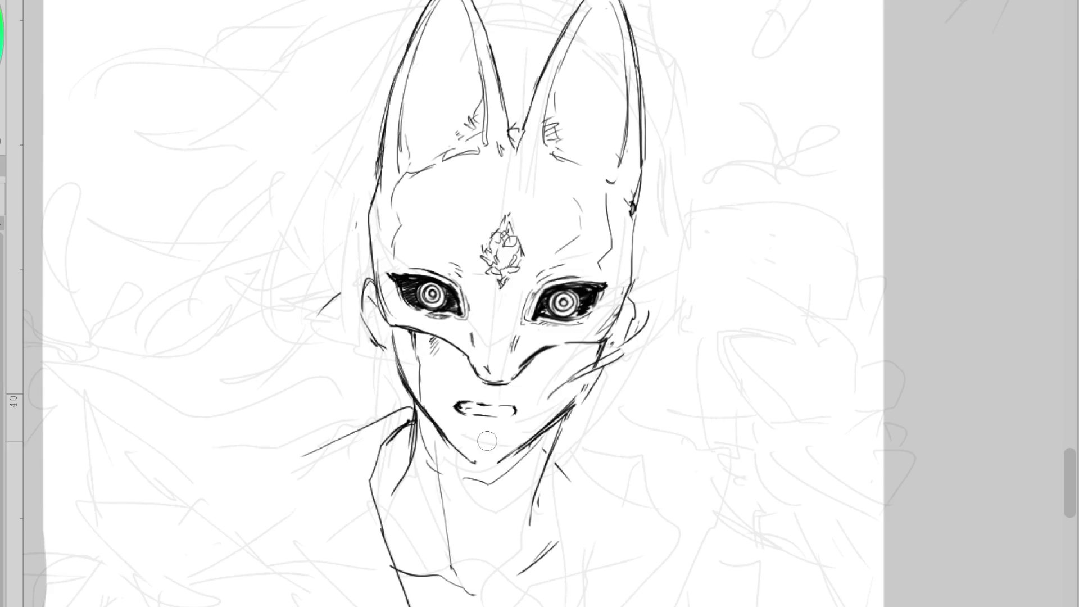
left_click_drag(416, 419, 422, 483)
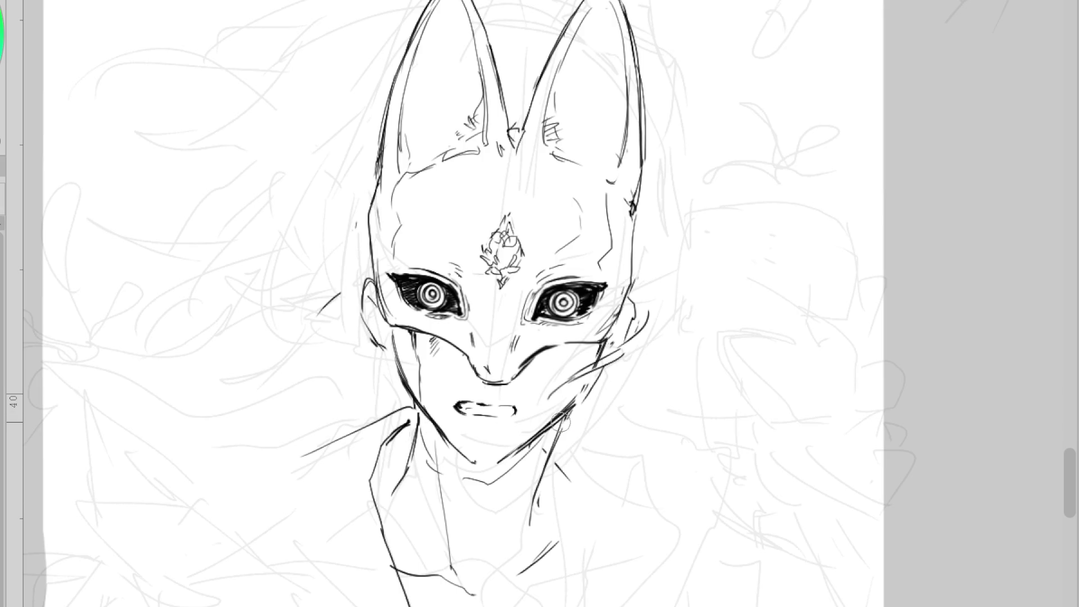
left_click_drag(556, 441, 536, 491)
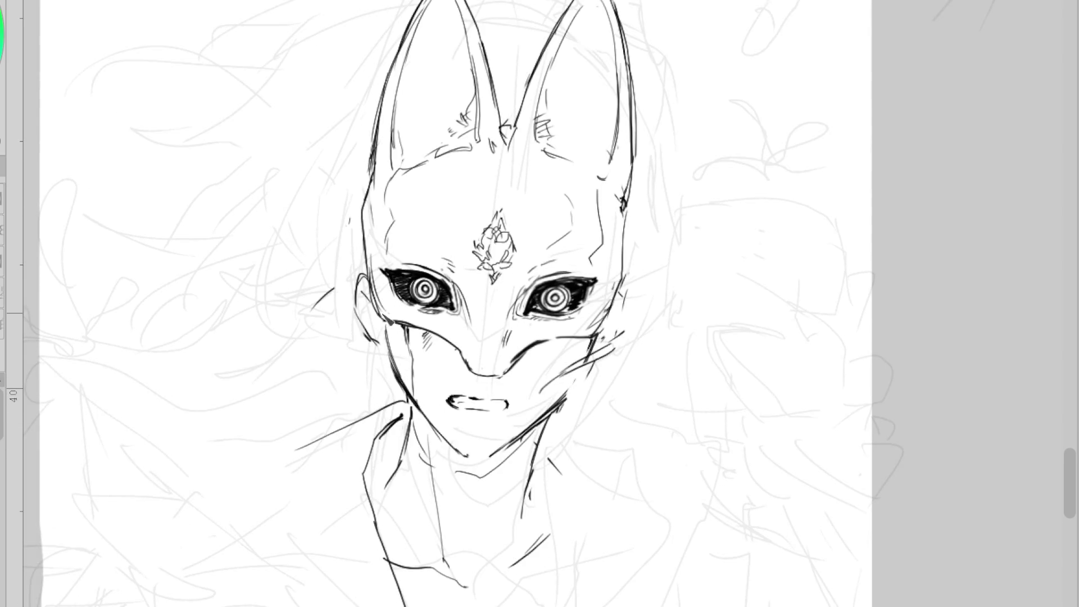
Undo a curved forehead line, draw hair strokes left of the mask, and sketch a thin outline
mouse_move(402, 188)
left_mouse_down()
mouse_move(615, 200)
mouse_move(604, 191)
left_mouse_up()
key("ctrl+z")
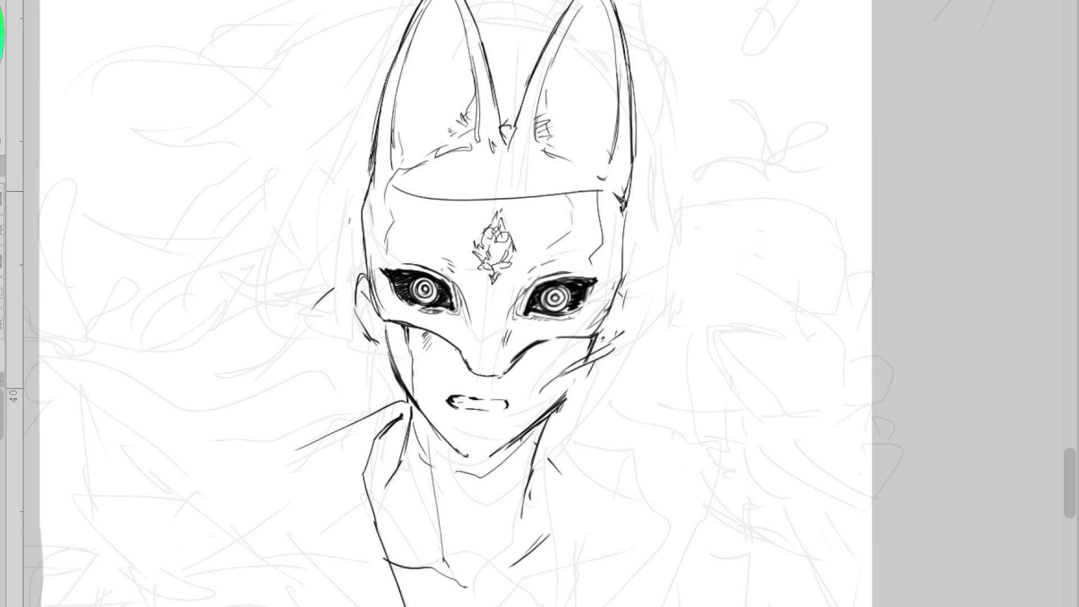
key("ctrl+z")
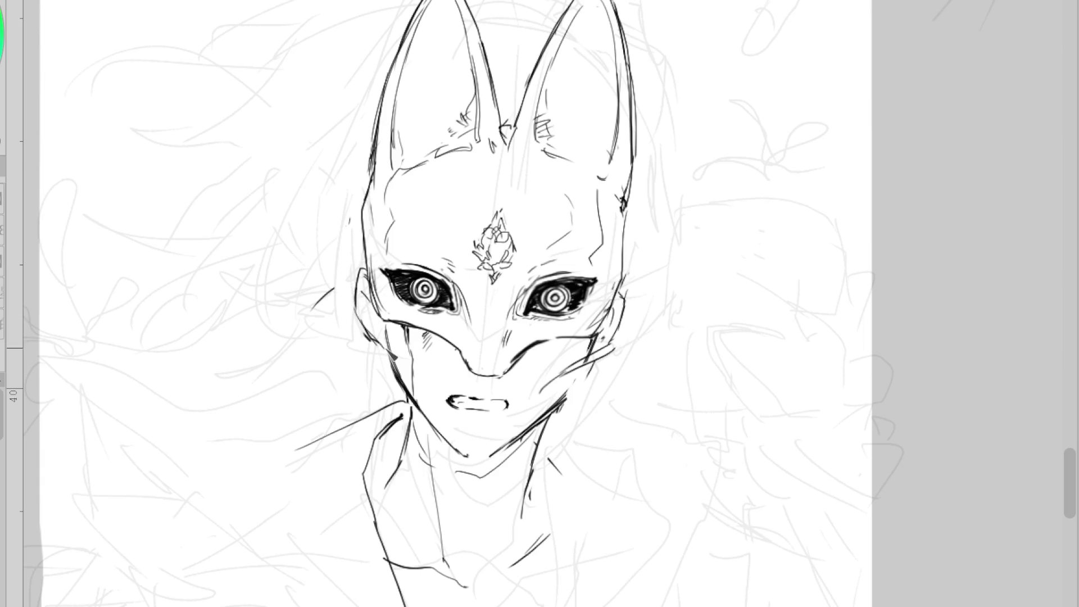
mouse_move(359, 278)
left_mouse_down()
mouse_move(306, 311)
mouse_move(289, 354)
left_mouse_up()
scroll(352, 57, "down", 2)
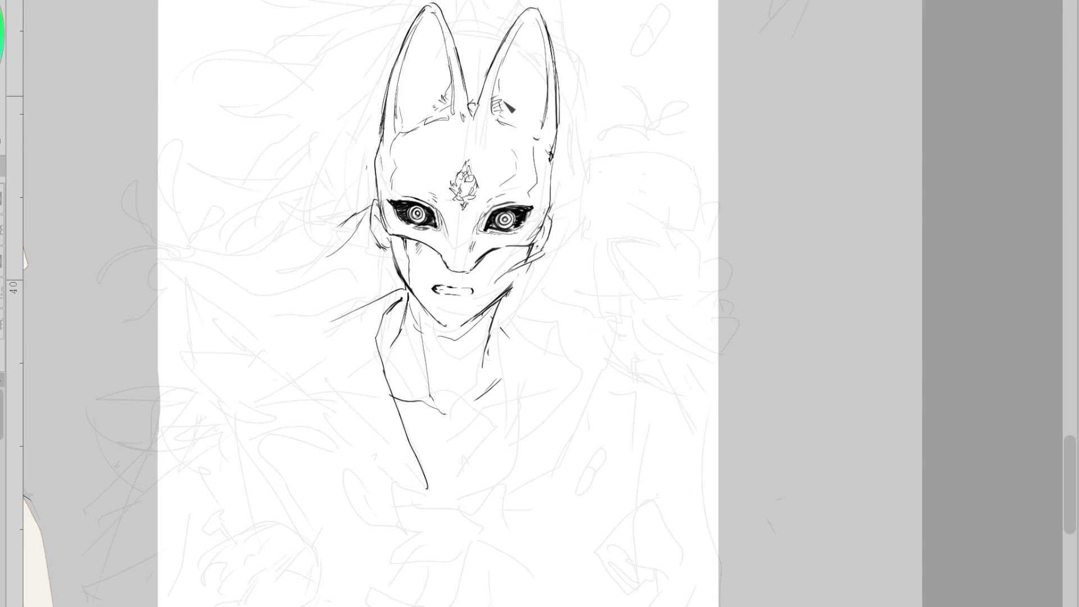
scroll(165, 223, "up", 2)
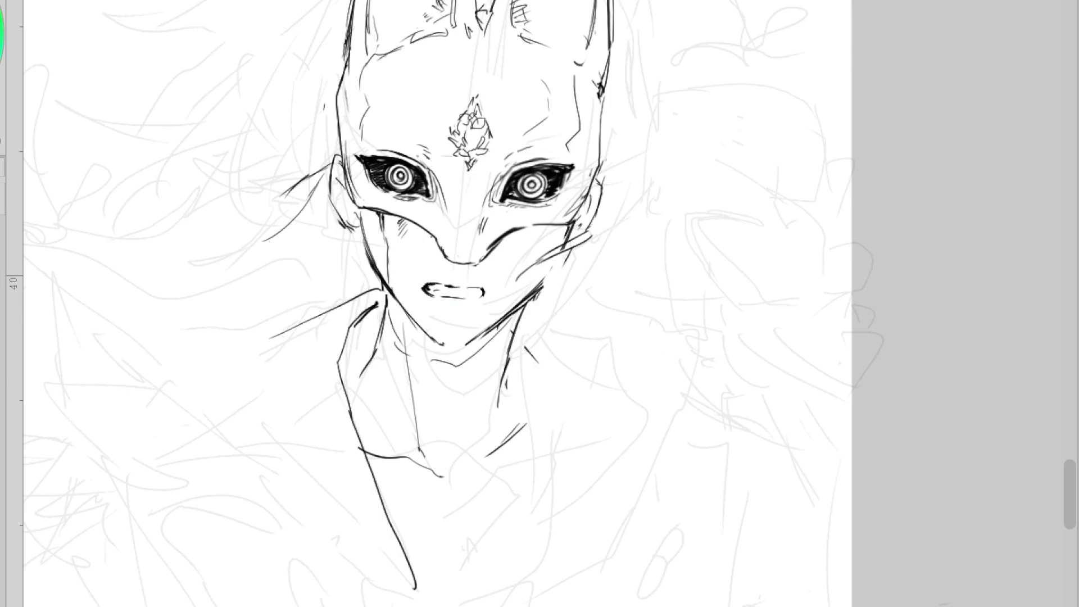
left_click_drag(1070, 494, 1071, 472)
mouse_move(442, 67)
left_mouse_down()
mouse_move(318, 359)
mouse_move(337, 444)
mouse_move(425, 548)
mouse_move(477, 567)
mouse_move(698, 378)
mouse_move(588, 68)
left_mouse_up()
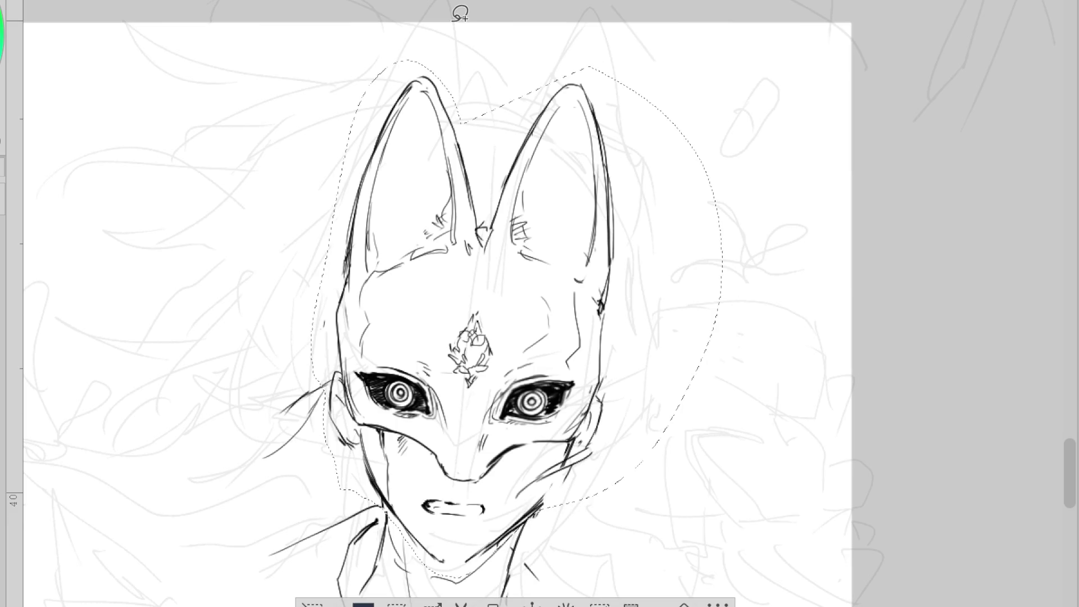
Move the selected head up and scale it about 9%, then deselect
key("ctrl+t")
left_click_drag(488, 65, 513, 1)
left_click_drag(611, 242, 614, 257)
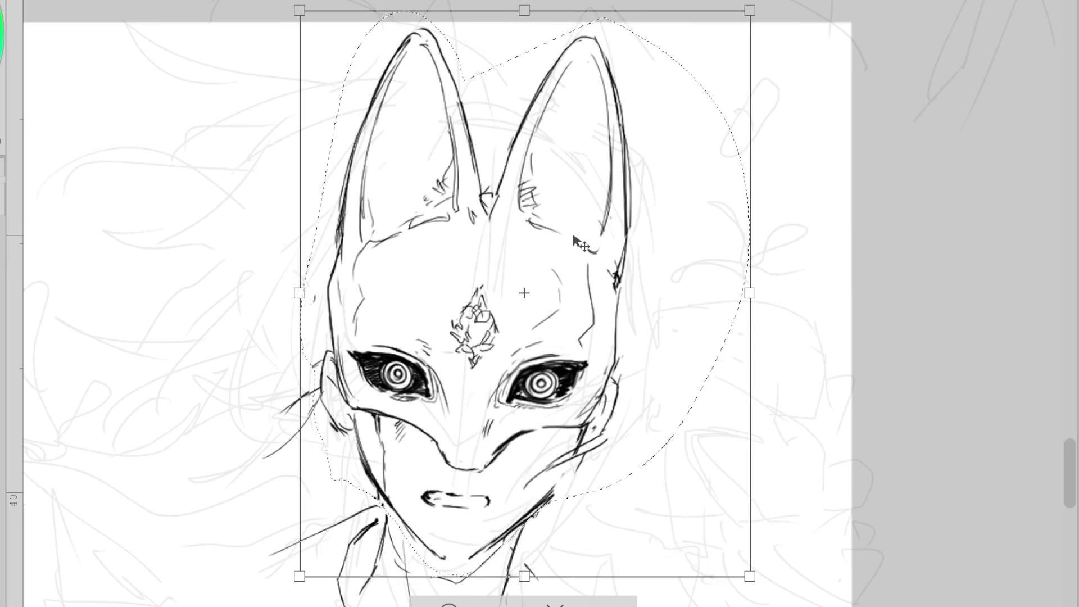
left_click(448, 602)
left_click(320, 601)
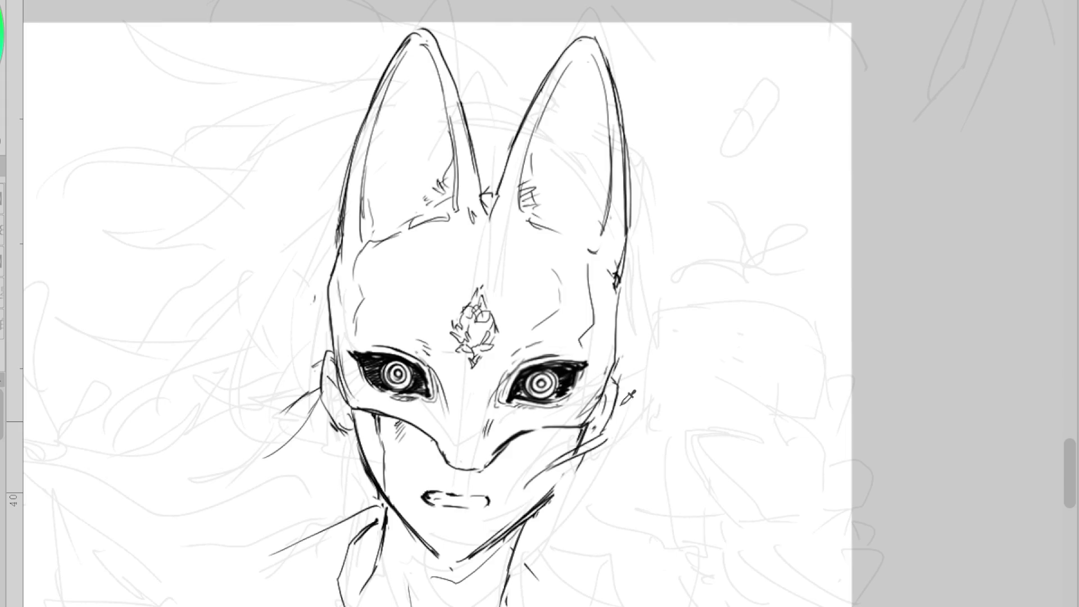
Add a thin stroke and a short dark stroke along the right jaw
key("e")
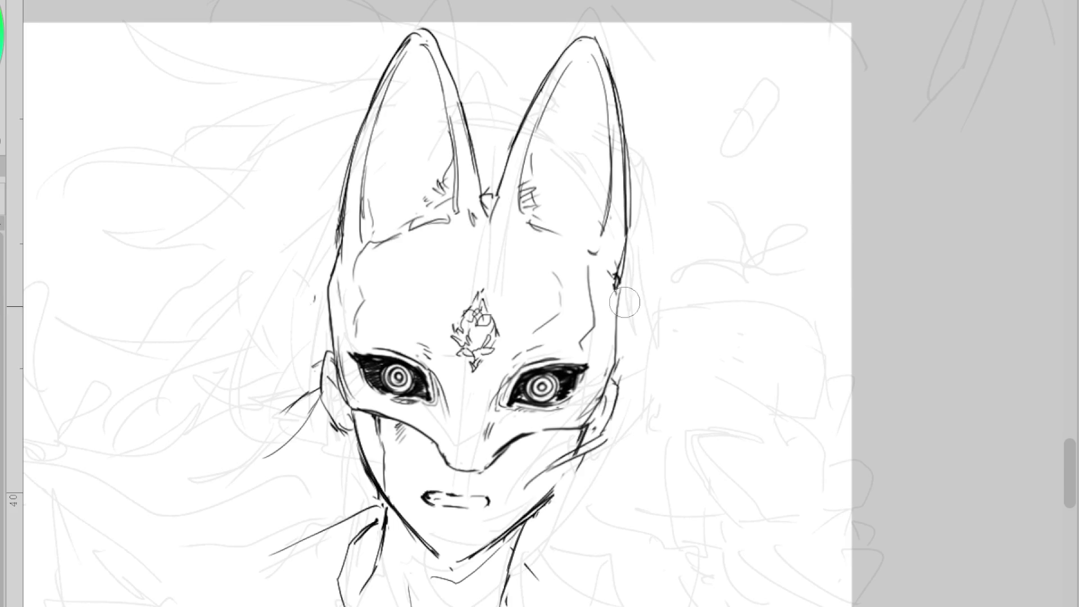
left_click_drag(585, 451, 536, 444)
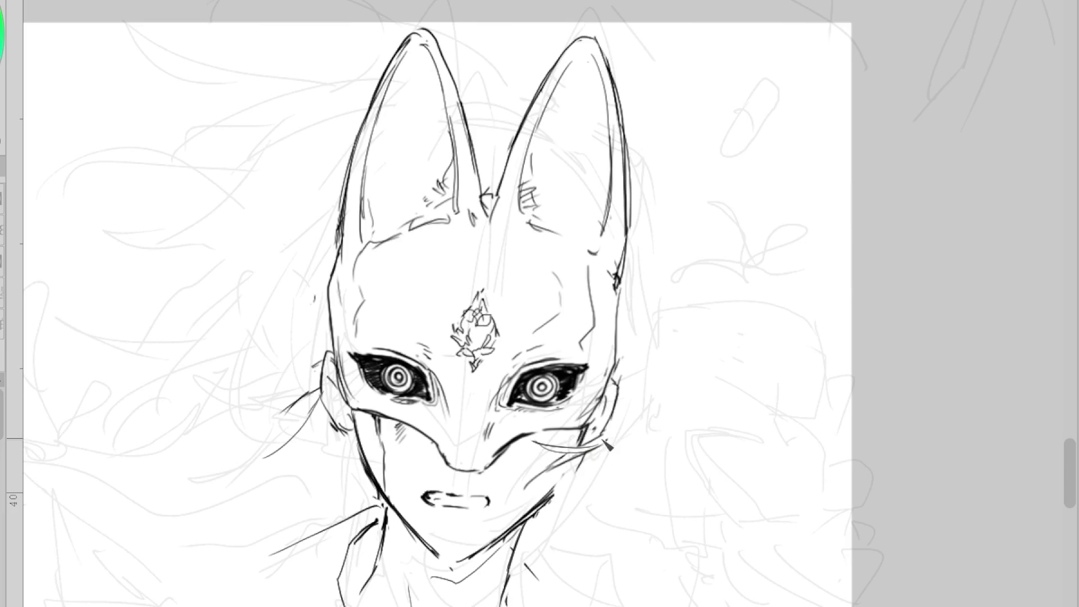
left_click_drag(624, 411, 613, 445)
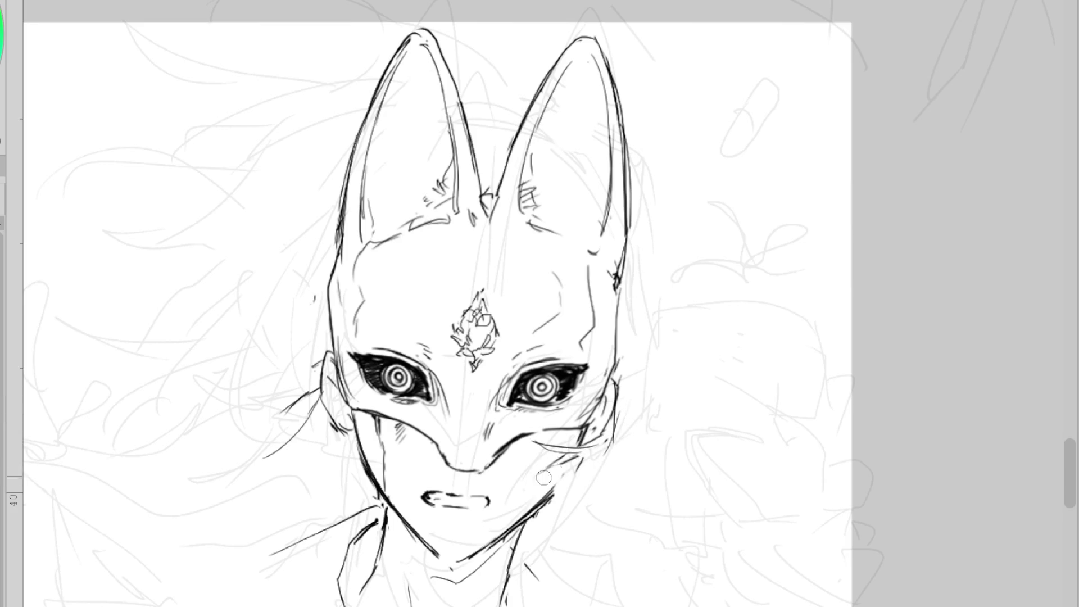